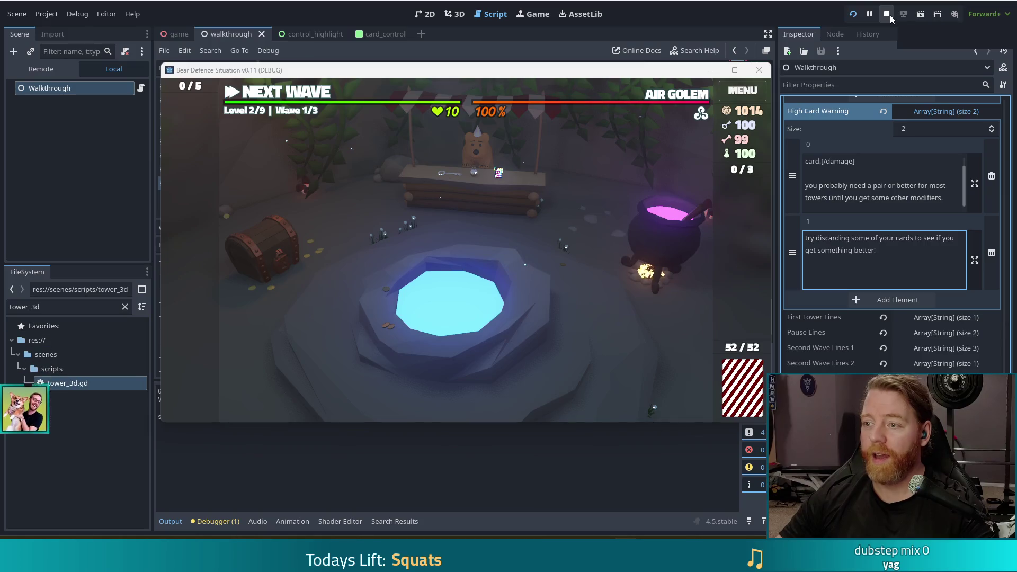
# Stop the running debug game and put focus back in the walkthrough.gd code
pyautogui.click(890, 14)
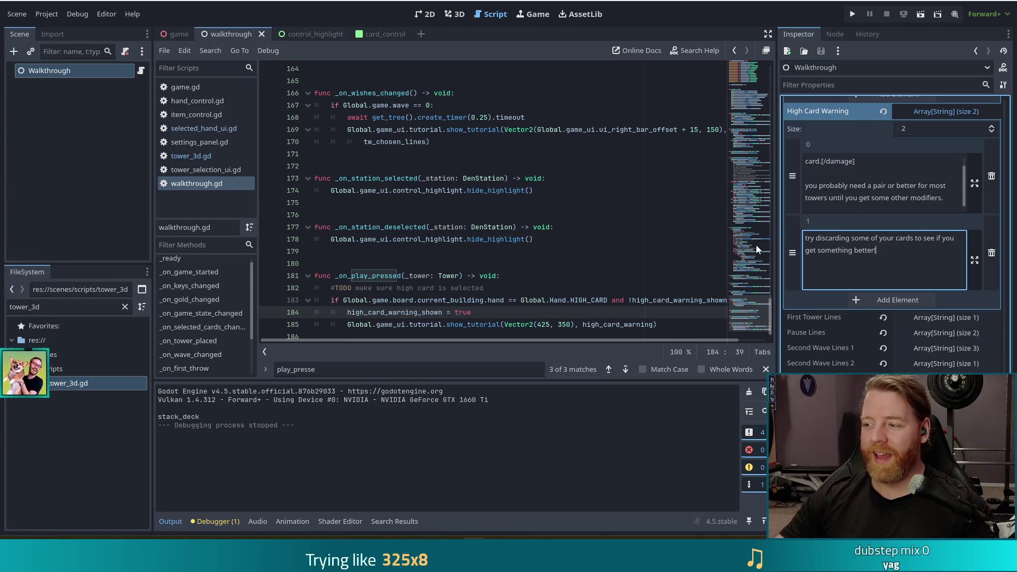
pyautogui.click(477, 239)
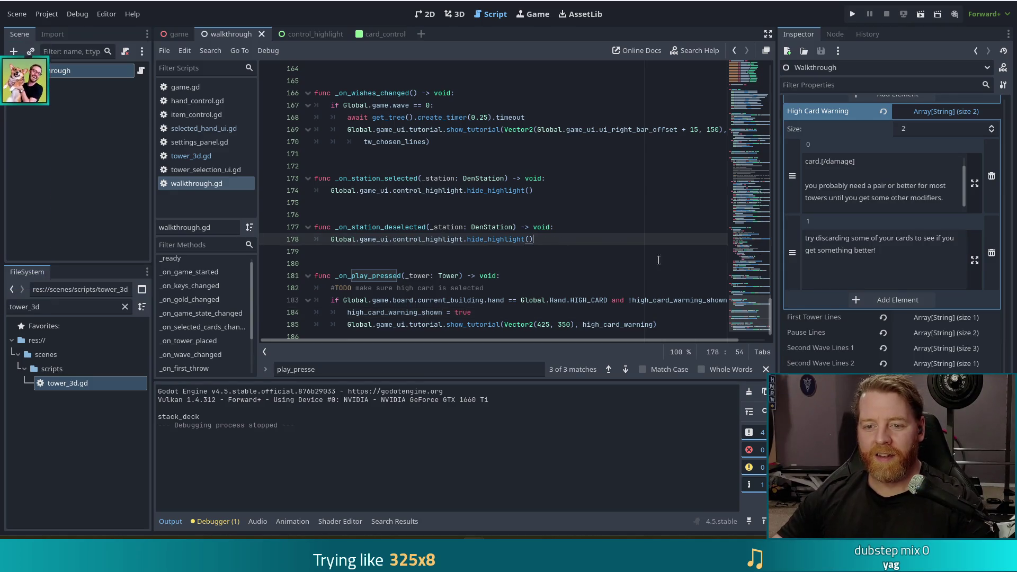
# Scroll up to the cave tutorial line under the elif state == Game.State.CAVE check
pyautogui.click(470, 300)
pyautogui.scroll(4, 539, 260)
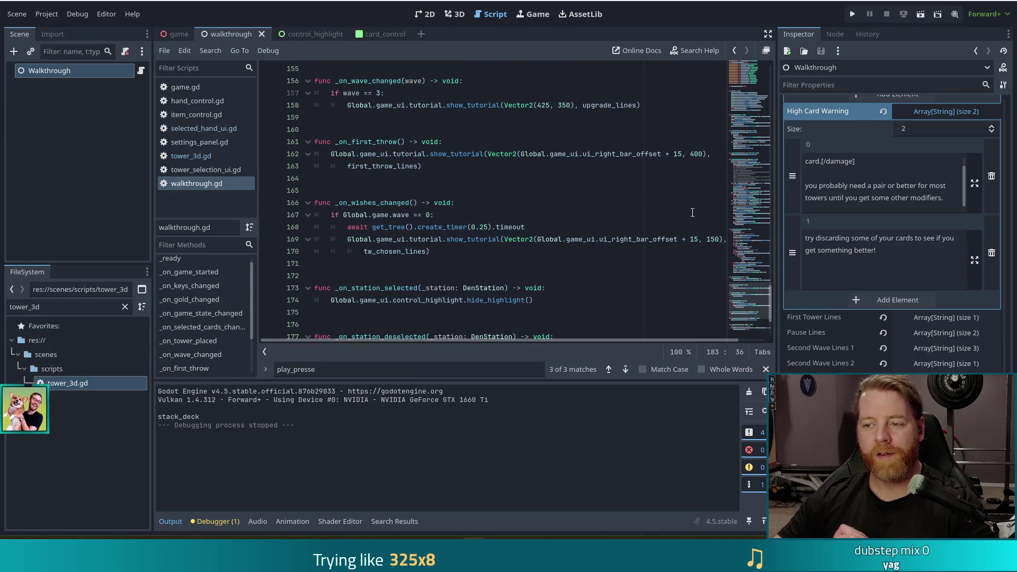
pyautogui.scroll(3, 754, 300)
pyautogui.moveTo(754, 298); pyautogui.dragTo(763, 256)
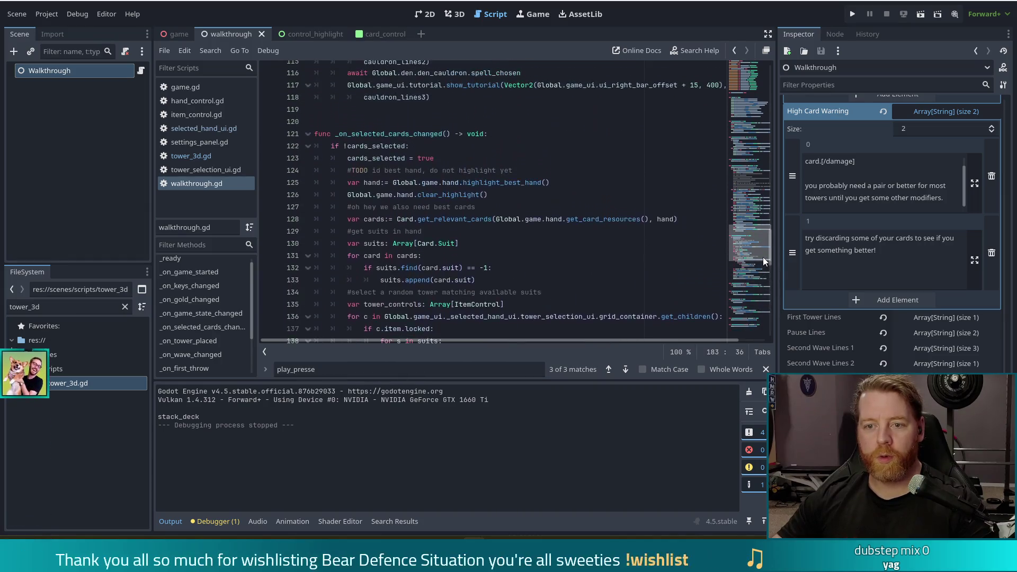
pyautogui.scroll(7, 405, 172)
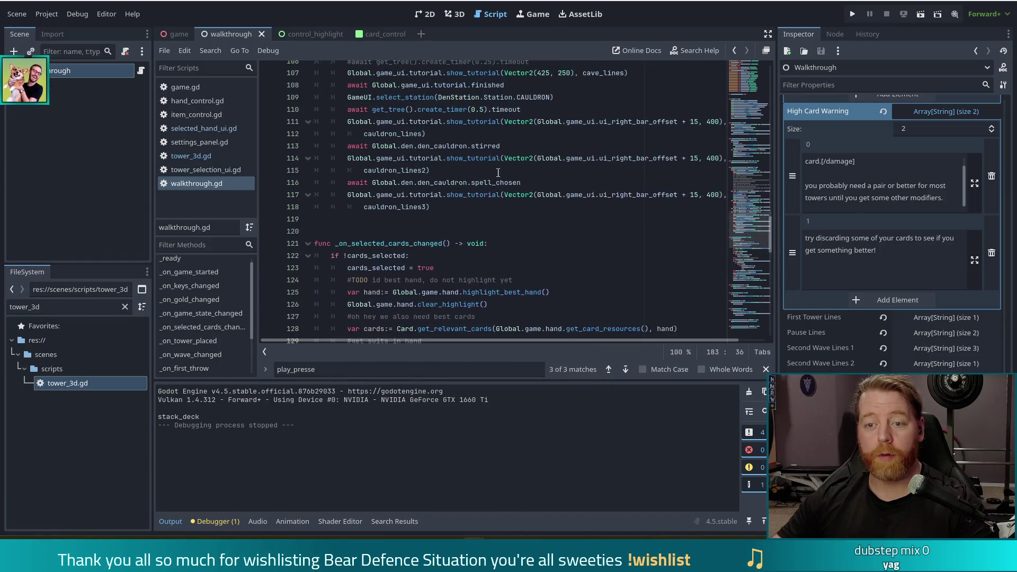
pyautogui.click(474, 219)
pyautogui.click(568, 195)
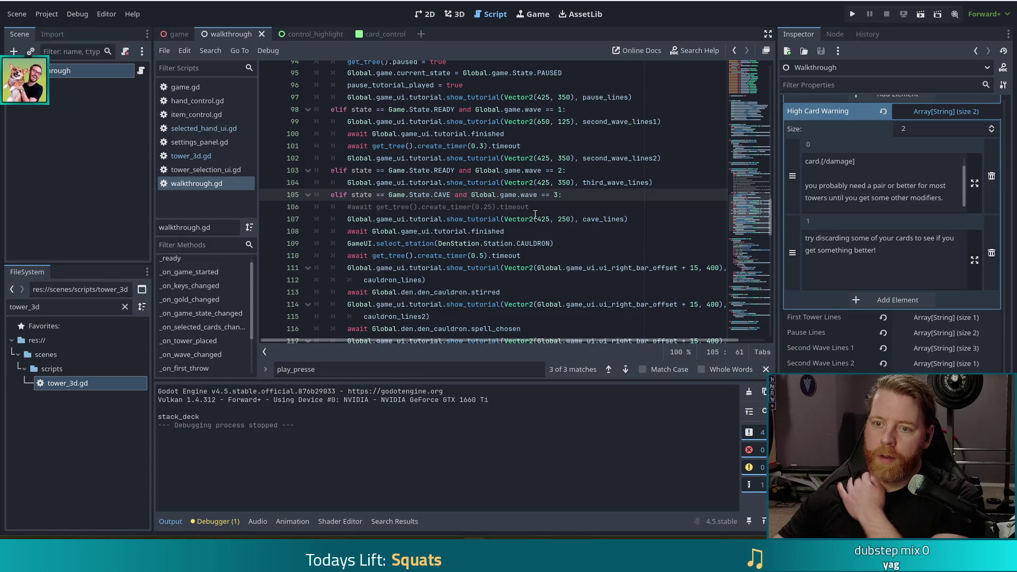
# Examine the wave == 3 condition on line 105 and the cave_lines tutorial calls below it
pyautogui.scroll(1, 535, 216)
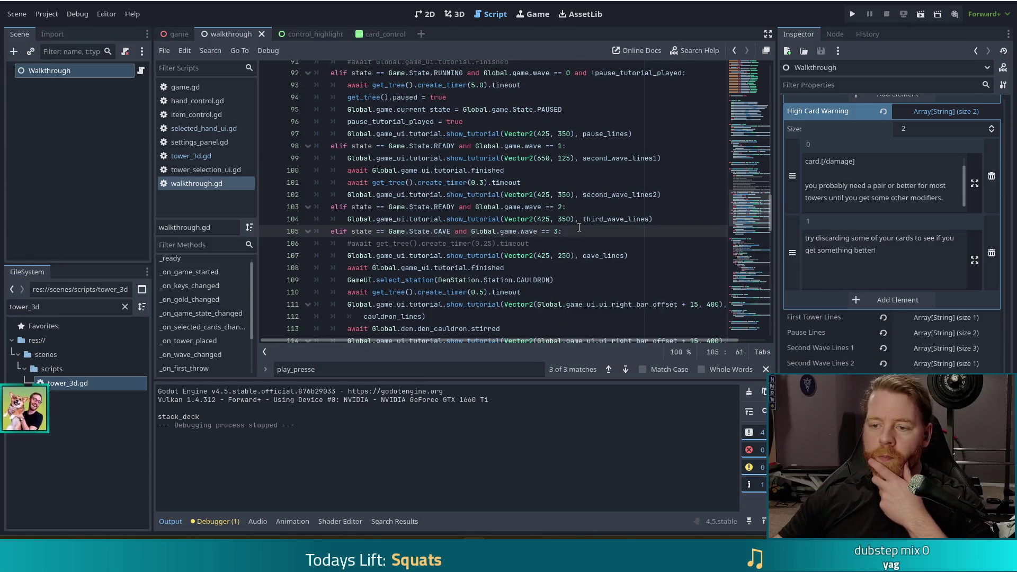
pyautogui.moveTo(570, 231); pyautogui.dragTo(474, 228)
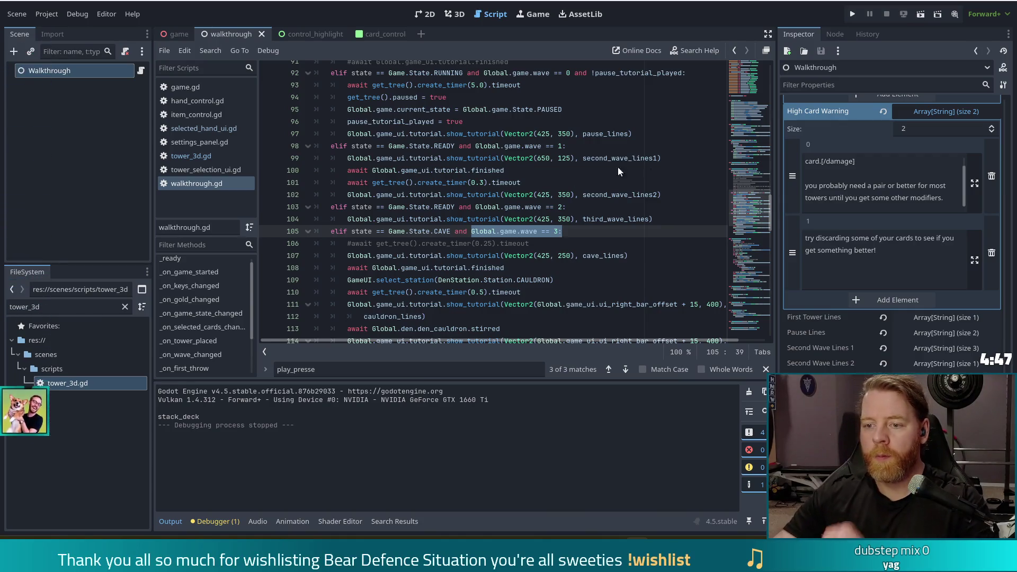
pyautogui.press('End')
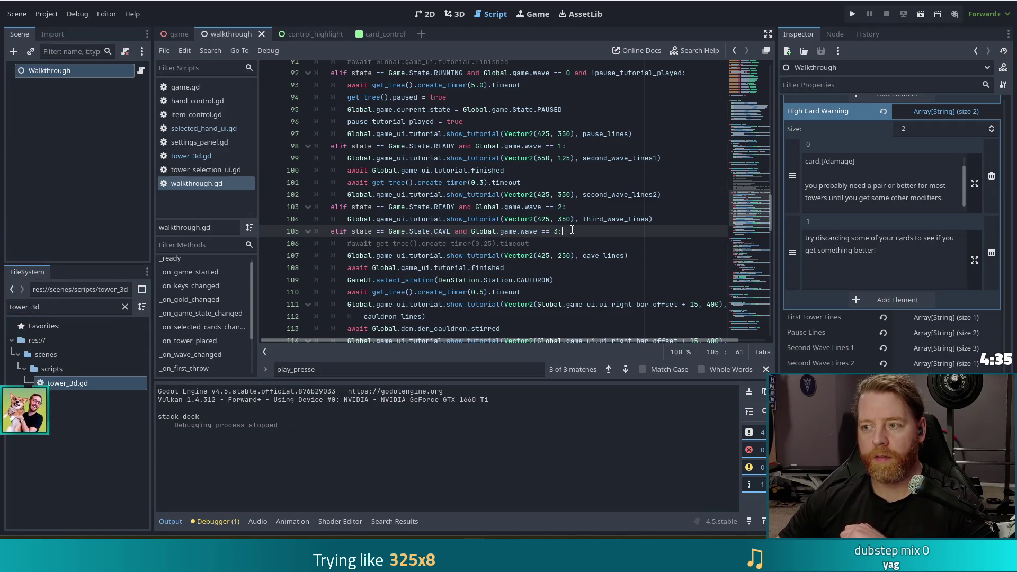
pyautogui.scroll(-1, 567, 229)
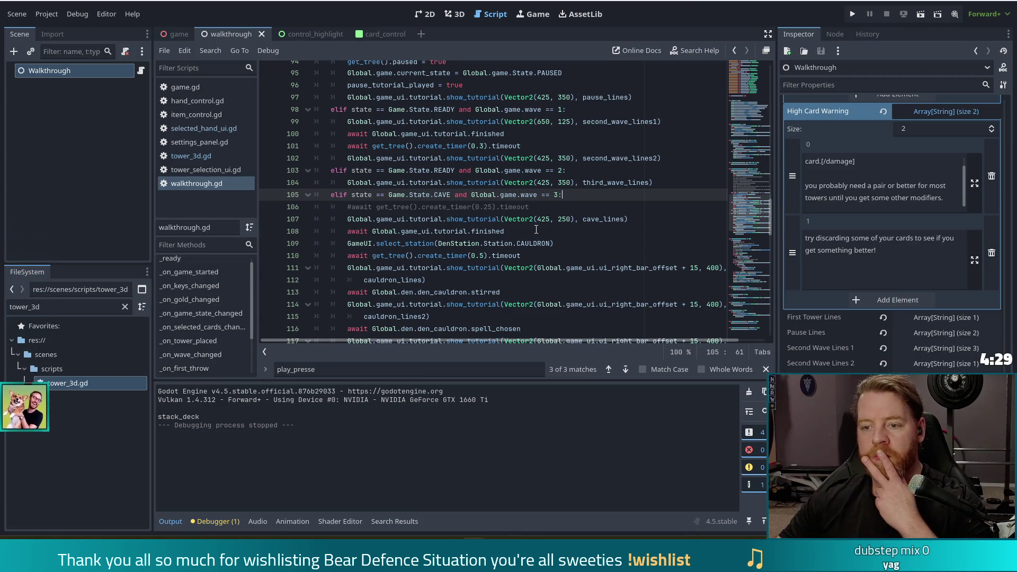
pyautogui.click(550, 219)
pyautogui.scroll(-1, 550, 225)
pyautogui.click(491, 195)
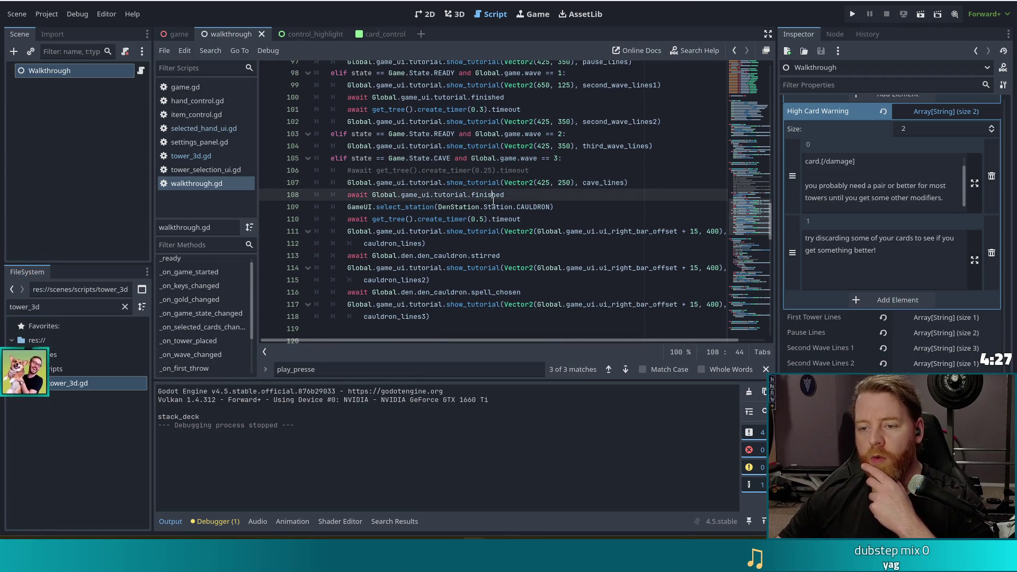
pyautogui.moveTo(512, 183)
pyautogui.mouseDown()
pyautogui.moveTo(525, 294)
pyautogui.moveTo(551, 307)
pyautogui.moveTo(551, 320)
pyautogui.mouseUp()
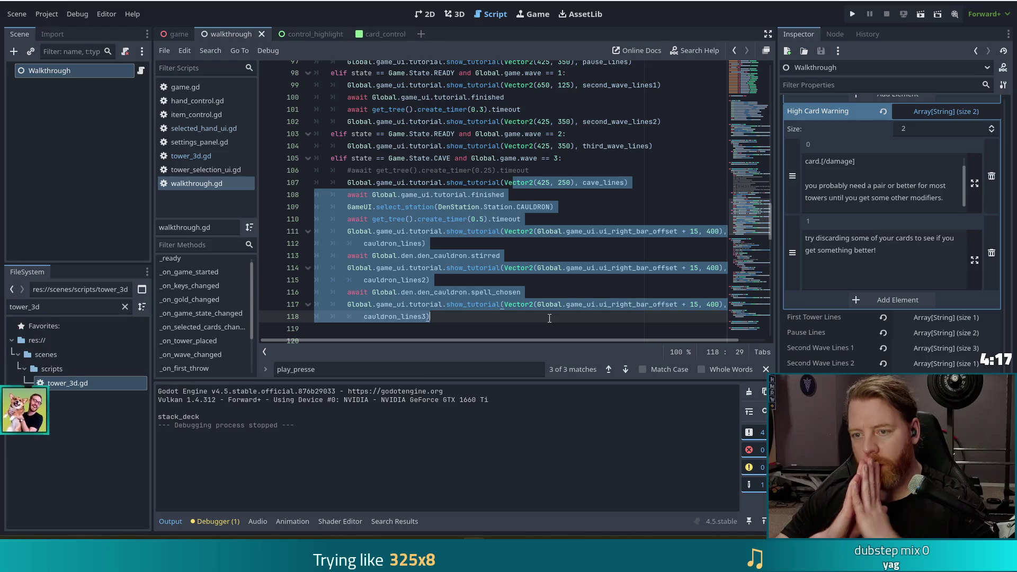
pyautogui.moveTo(558, 158); pyautogui.dragTo(517, 157)
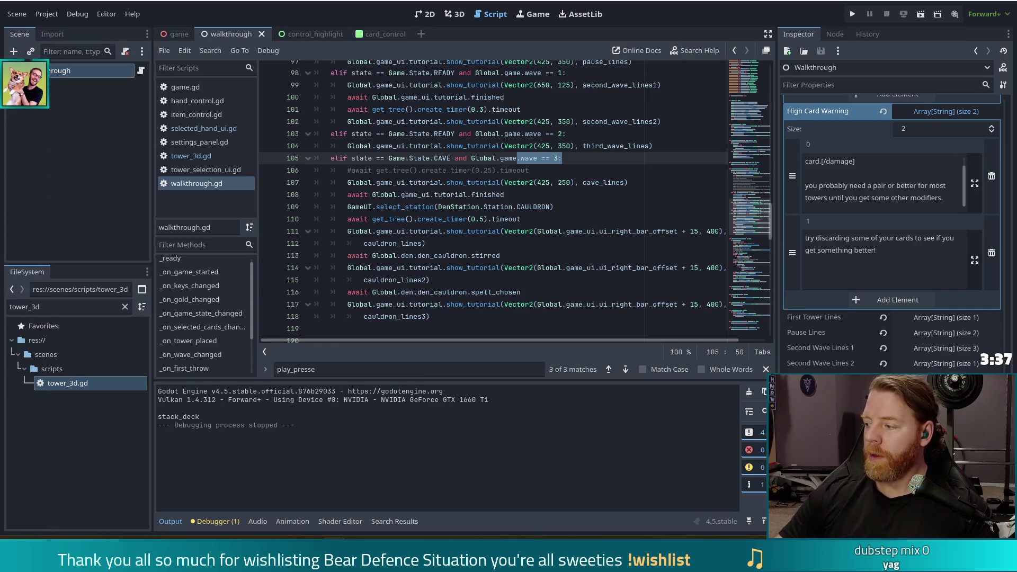
pyautogui.click(565, 222)
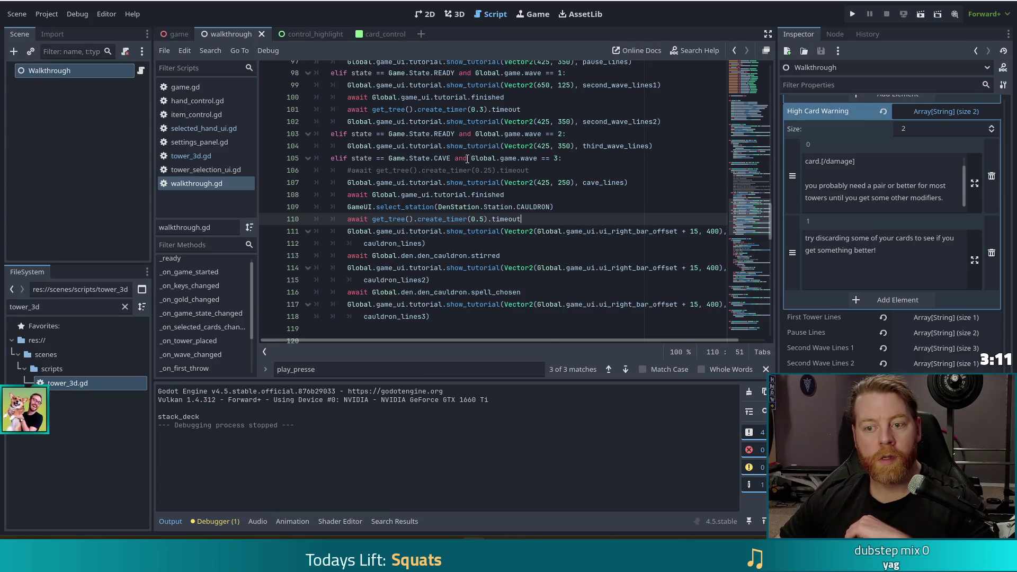
pyautogui.click(469, 158)
# Split line 105 so the CAVE check ends with ':' and 'if wave == 3' sits on its own line
pyautogui.press('BackSpace')
pyautogui.press('BackSpace')
pyautogui.press('BackSpace')
pyautogui.write(':')
pyautogui.press('Return')
pyautogui.write('if')
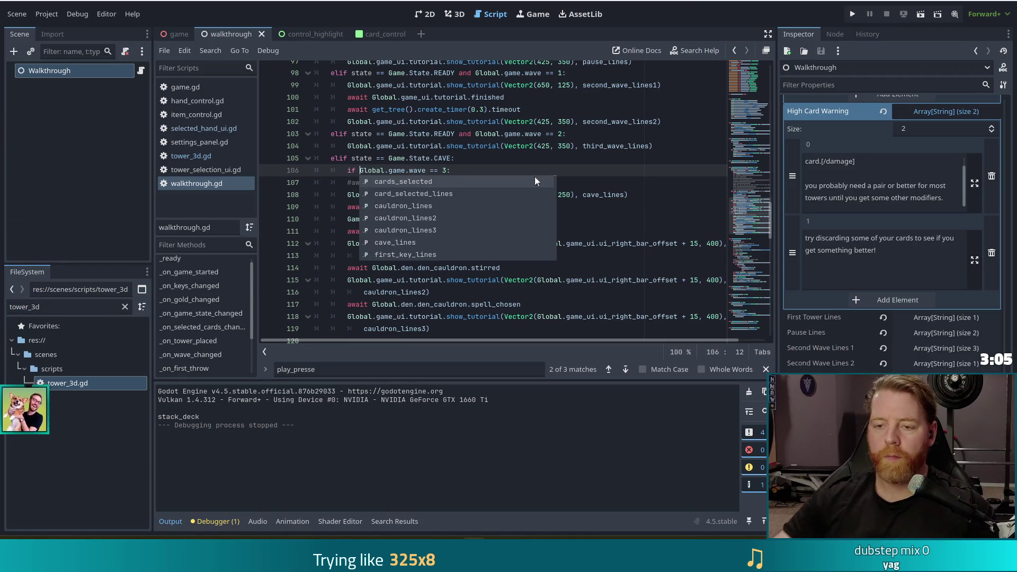
pyautogui.click(486, 146)
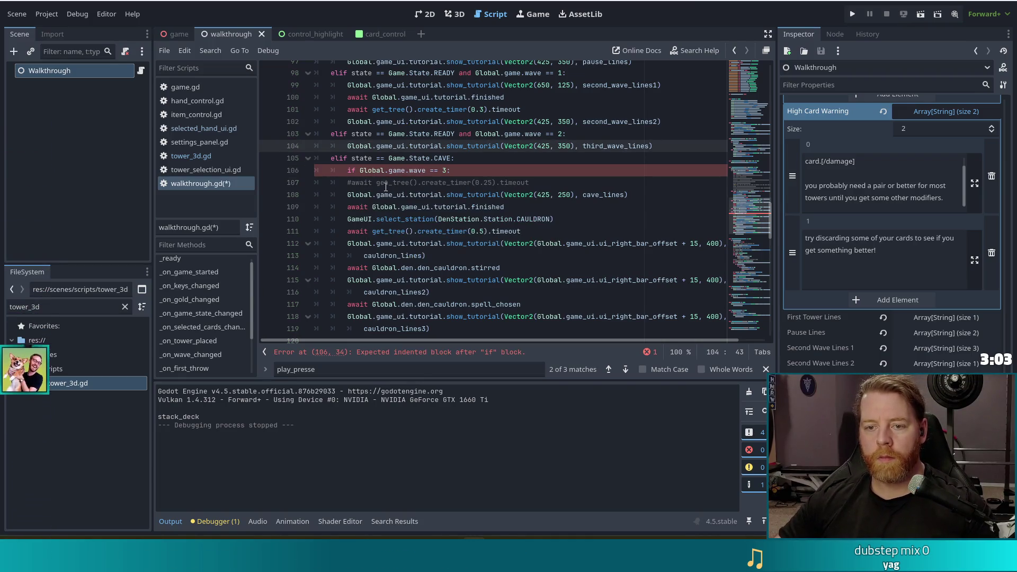
# Indent the tutorial lines 107–119 as the body of the wave 3 check
pyautogui.moveTo(385, 186); pyautogui.dragTo(418, 345)
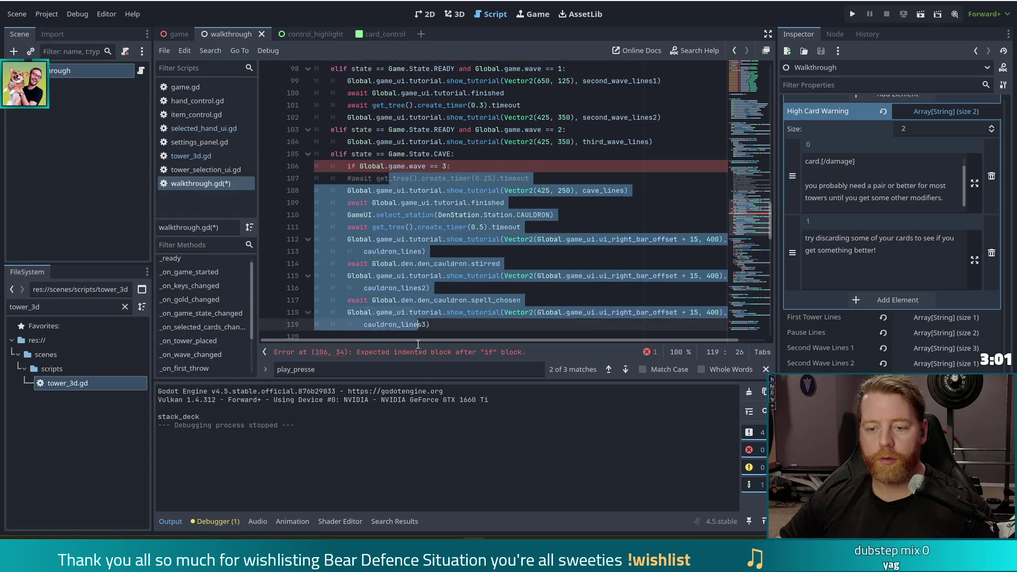
pyautogui.scroll(-6, 466, 129)
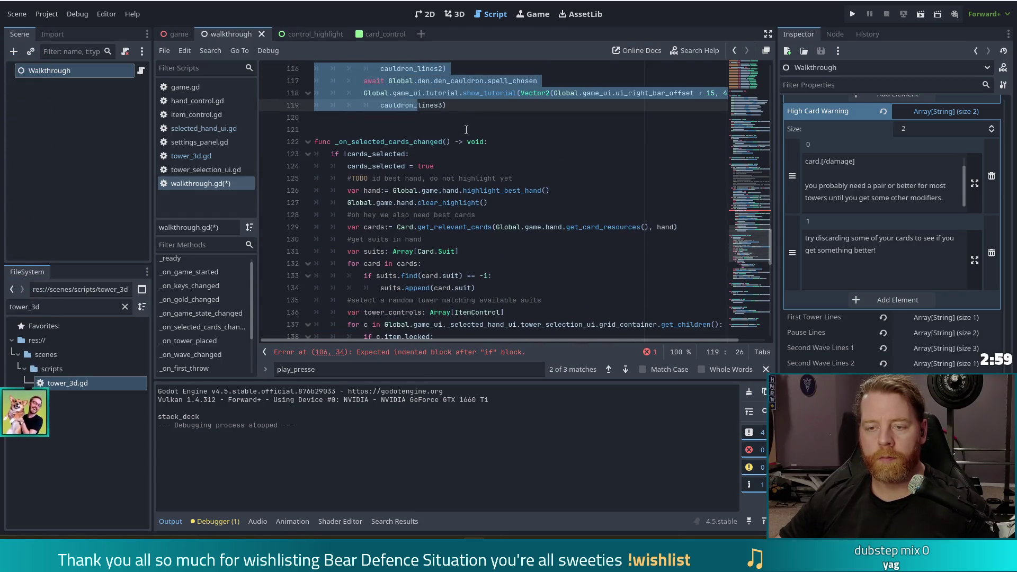
pyautogui.scroll(5, 466, 130)
pyautogui.click(471, 227)
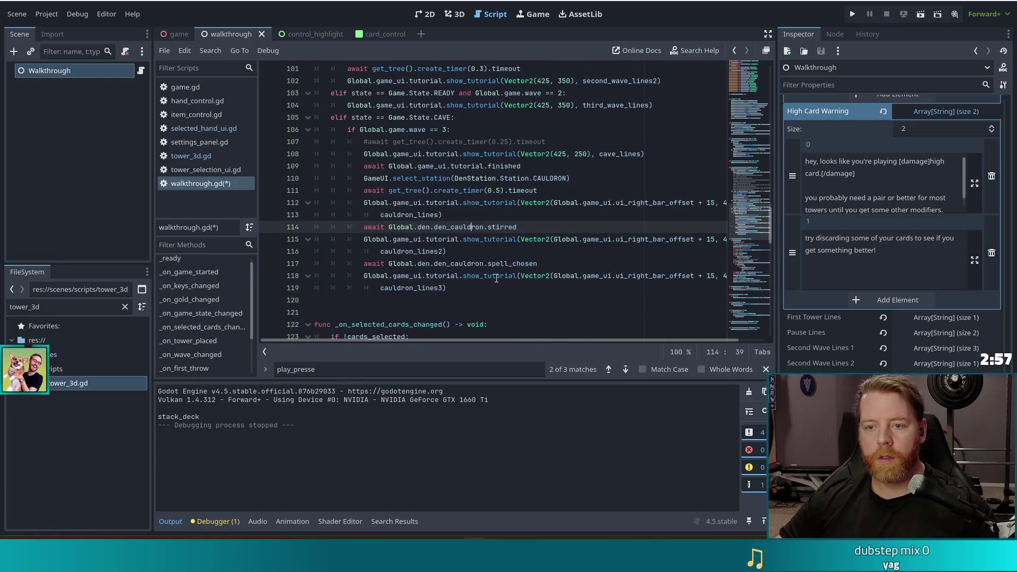
pyautogui.click(456, 289)
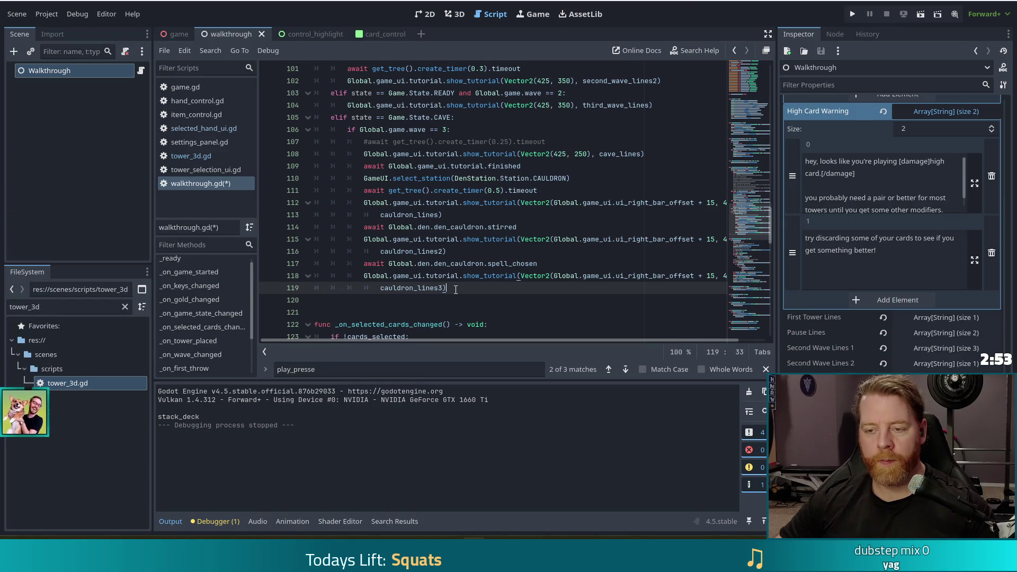
# Select the cauldron tutorial lines up to line 111, ending at line 109
pyautogui.moveTo(456, 289); pyautogui.dragTo(531, 224)
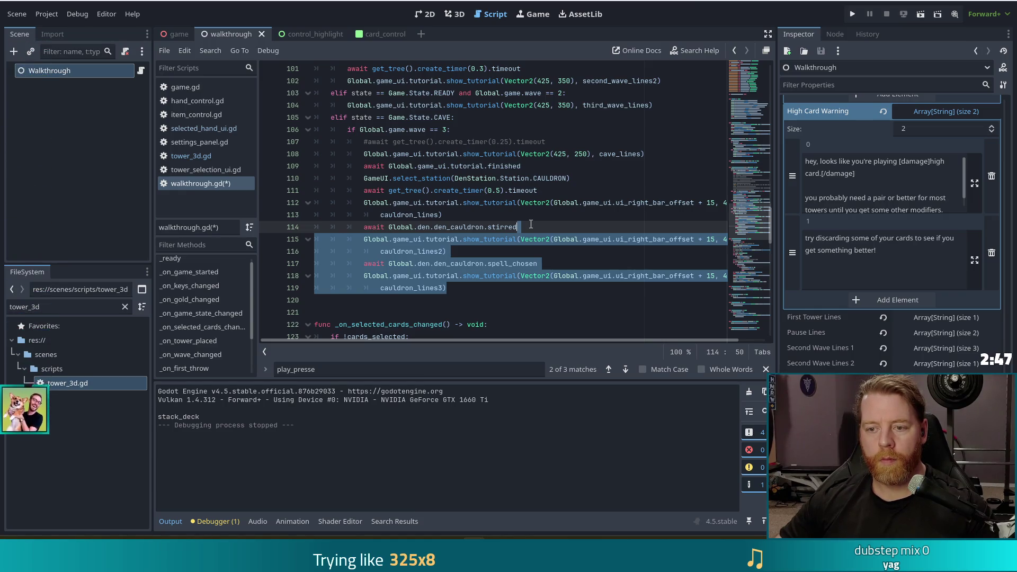
pyautogui.moveTo(530, 225)
pyautogui.mouseDown()
pyautogui.moveTo(587, 157)
pyautogui.moveTo(588, 167)
pyautogui.mouseUp()
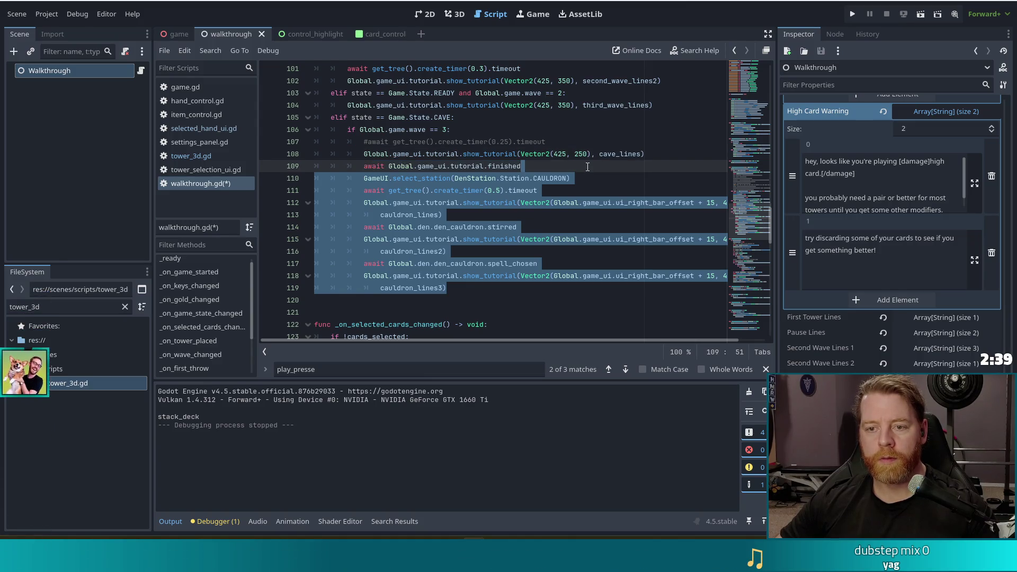
pyautogui.click(587, 167)
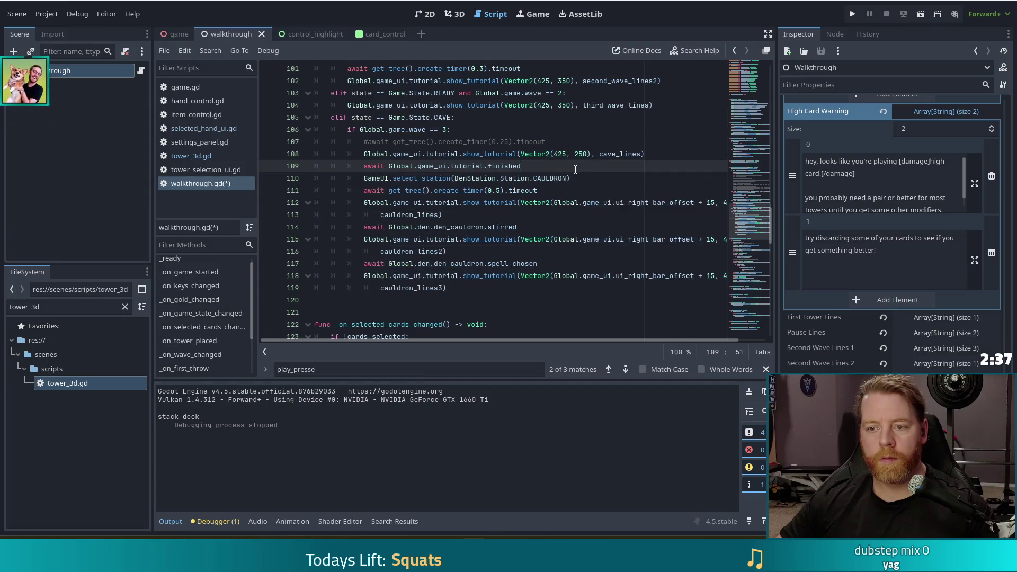
# Add 'if Global.game.bones >= 0:' on a new line after the await
pyautogui.press('Return')
pyautogui.write('if ')
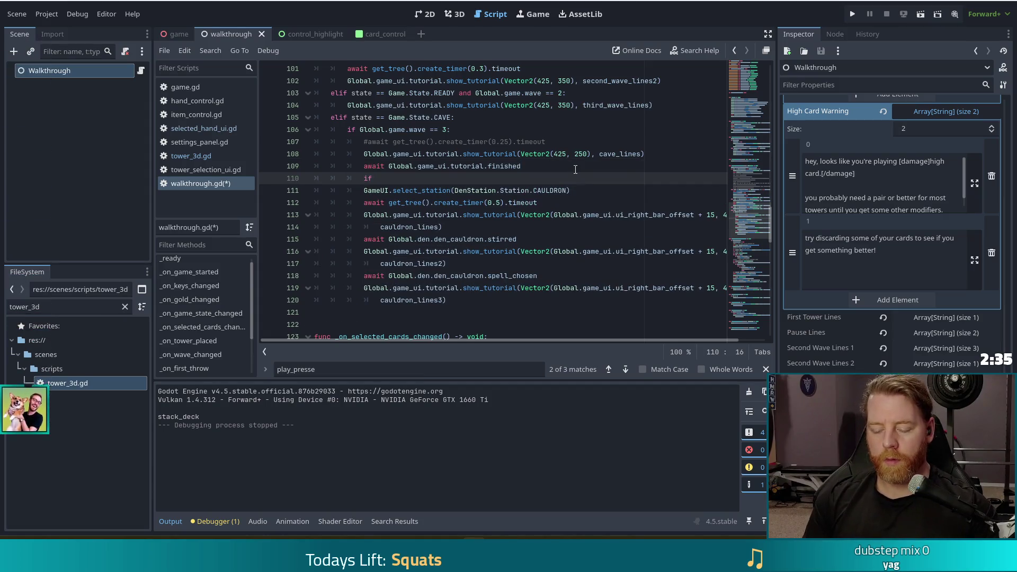
pyautogui.write('Global.gam.')
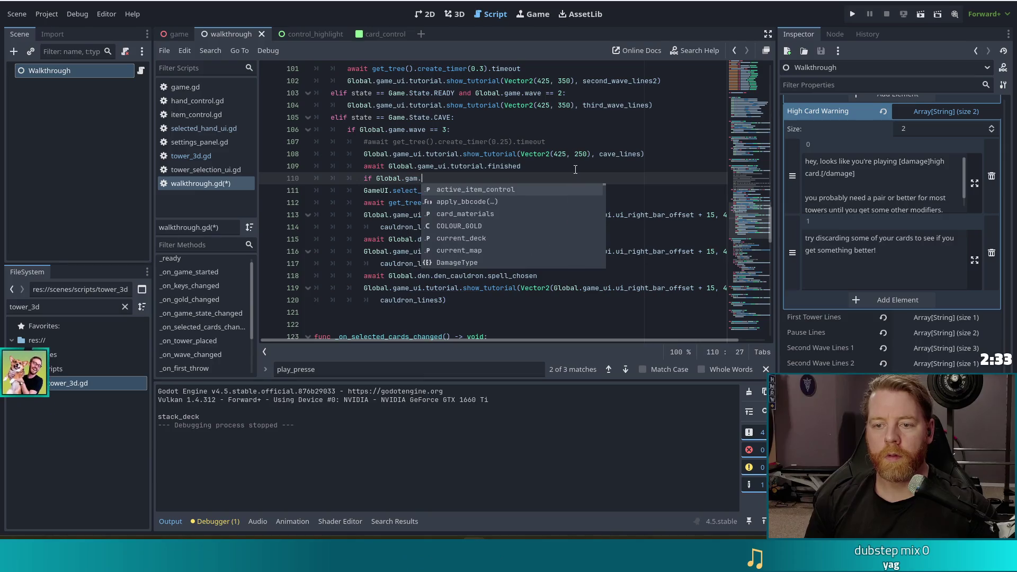
pyautogui.press('BackSpace')
pyautogui.write('e.bones')
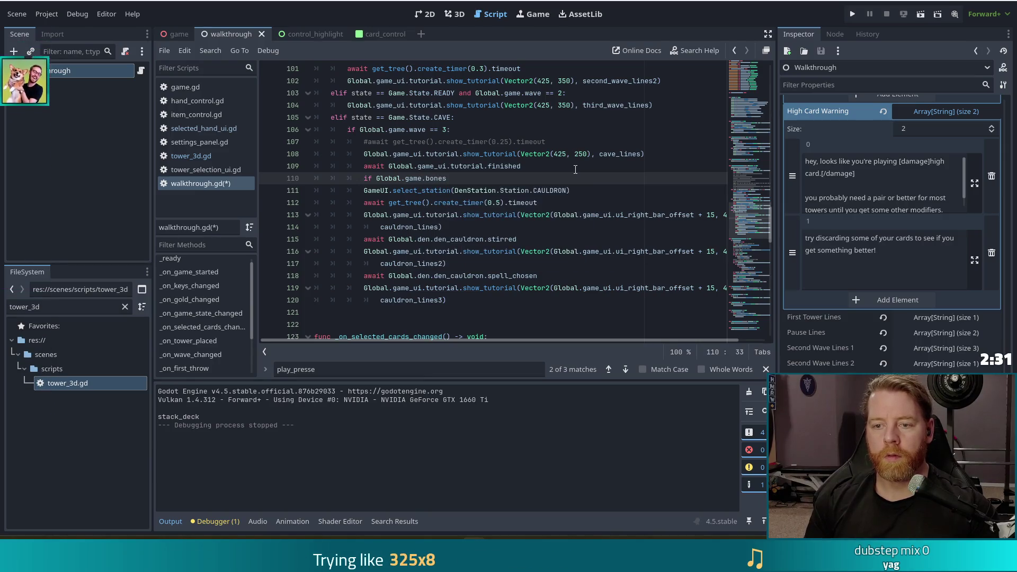
pyautogui.press('BackSpace')
pyautogui.press('BackSpace')
pyautogui.press('BackSpace')
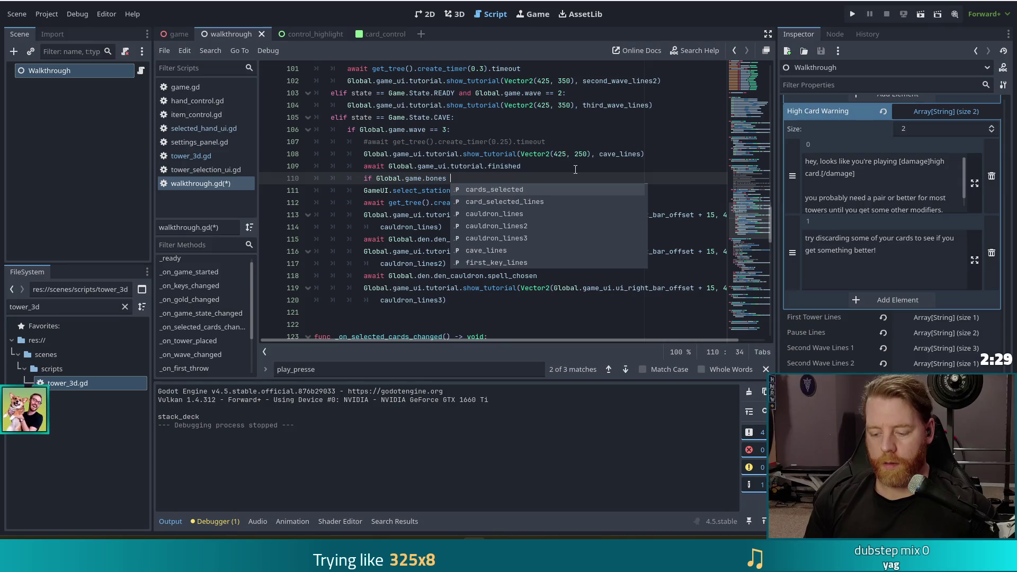
pyautogui.write('>= 0')
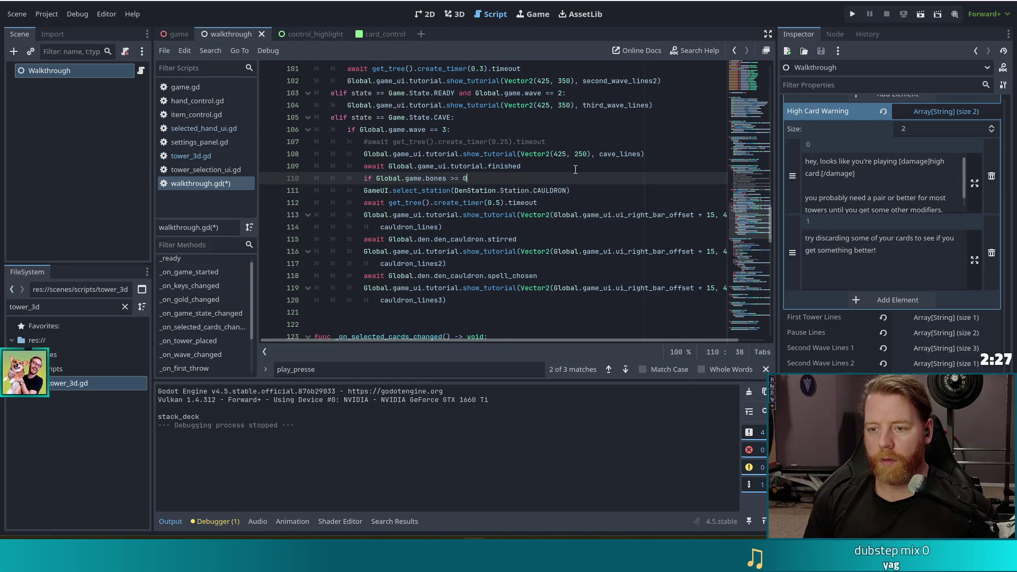
pyautogui.write(':')
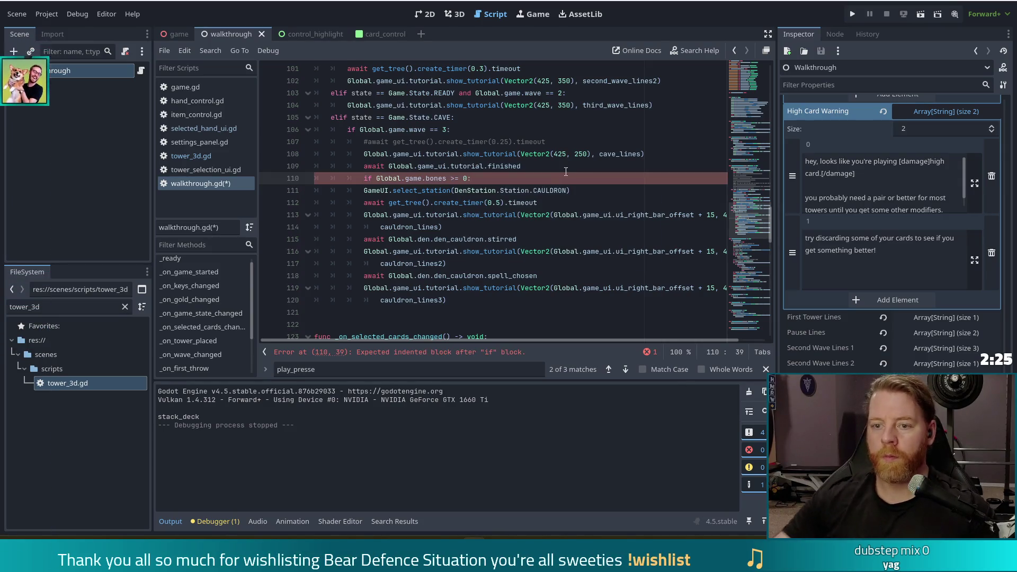
# Indent the cauldron tutorial lines under the bones check, fix the block level, and save
pyautogui.moveTo(315, 190)
pyautogui.mouseDown()
pyautogui.moveTo(477, 254)
pyautogui.moveTo(450, 300)
pyautogui.mouseUp()
pyautogui.press('Tab')
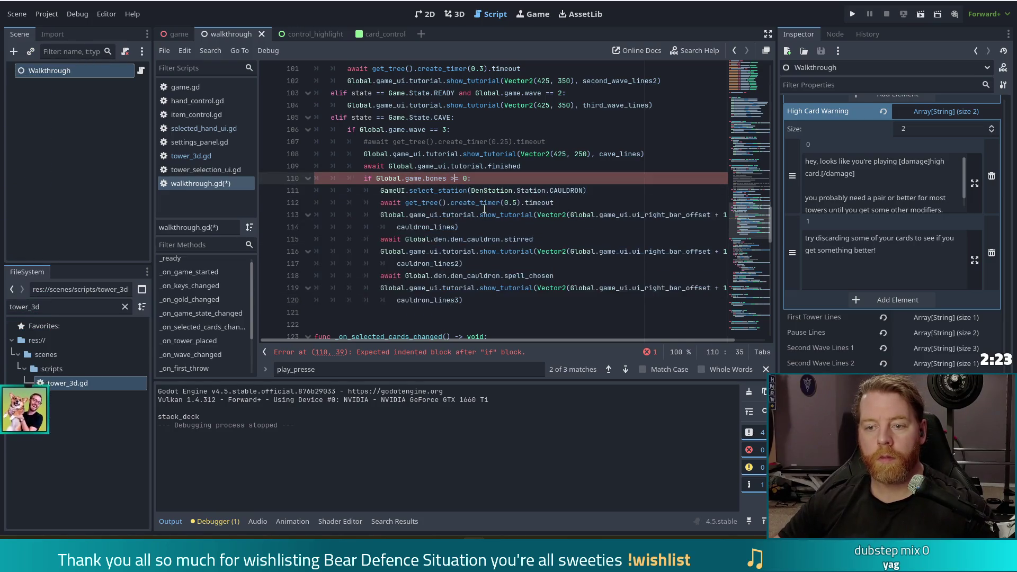
pyautogui.click(454, 178)
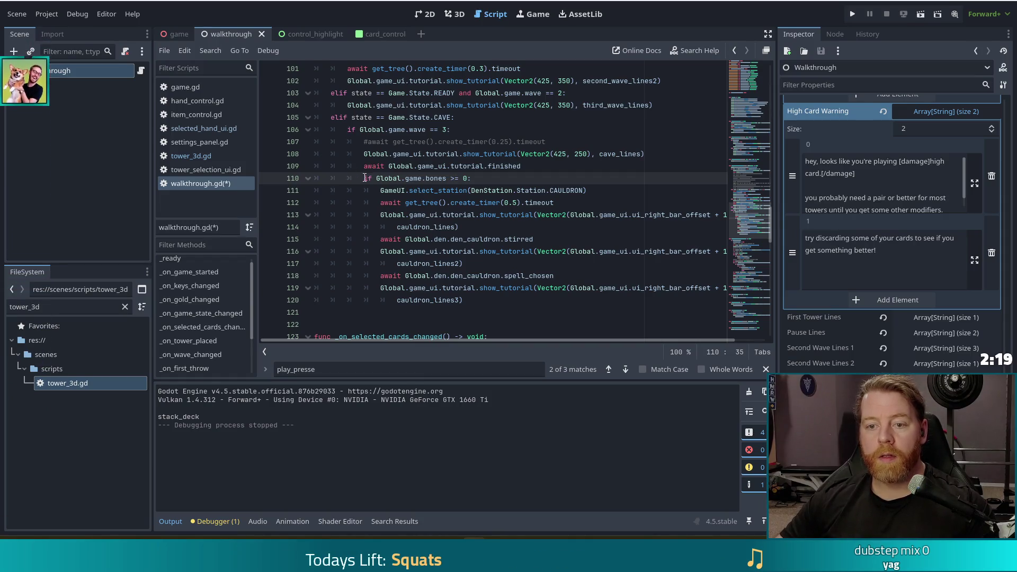
pyautogui.moveTo(363, 179)
pyautogui.mouseDown()
pyautogui.moveTo(456, 267)
pyautogui.moveTo(448, 301)
pyautogui.mouseUp()
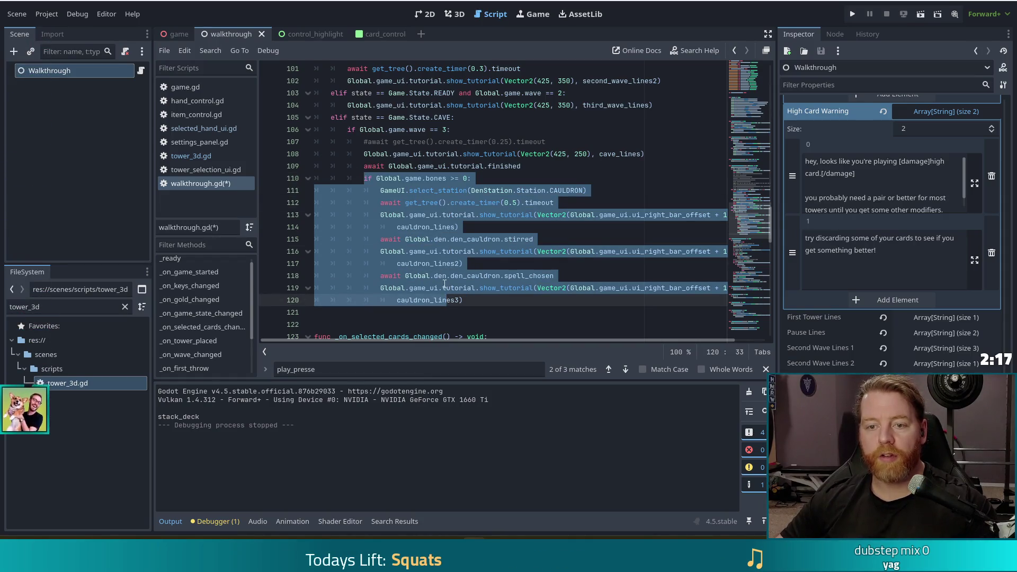
pyautogui.hotkey('shift', 'Tab')
pyautogui.click(485, 239)
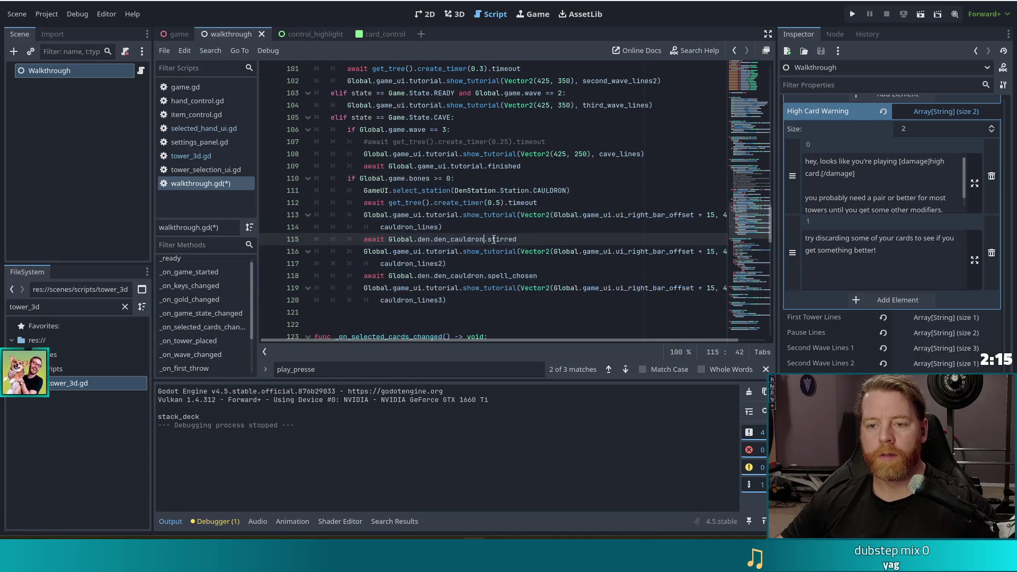
pyautogui.click(389, 153)
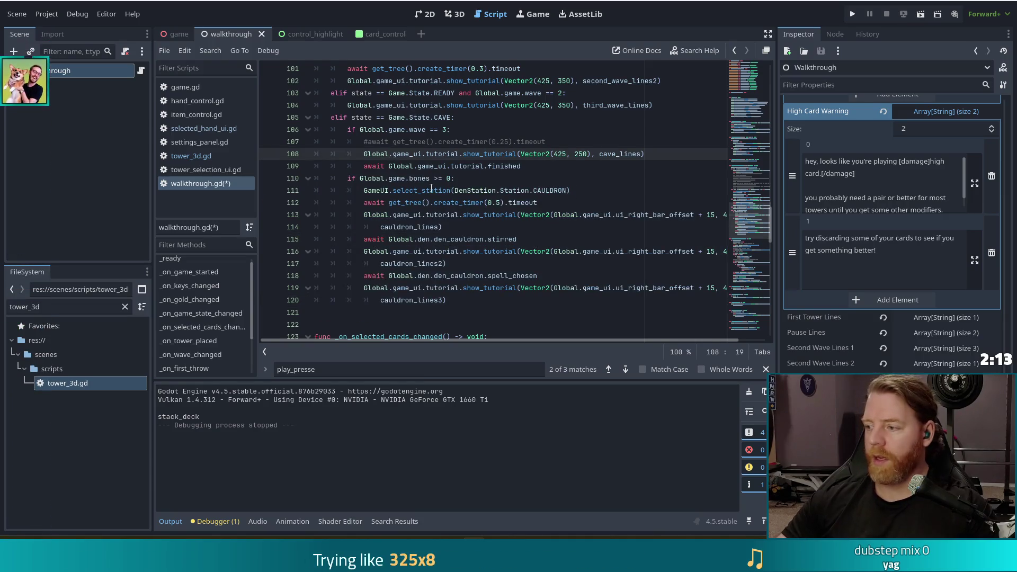
pyautogui.hotkey('ctrl', 's')
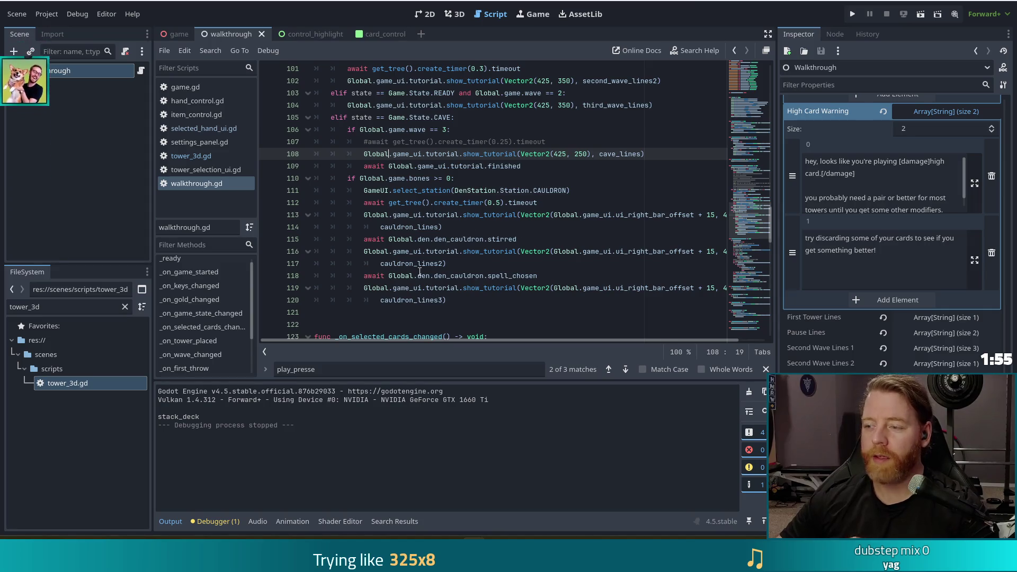
# Review the cauldron stirred wait line and the two cauldron tutorial calls
pyautogui.click(463, 239)
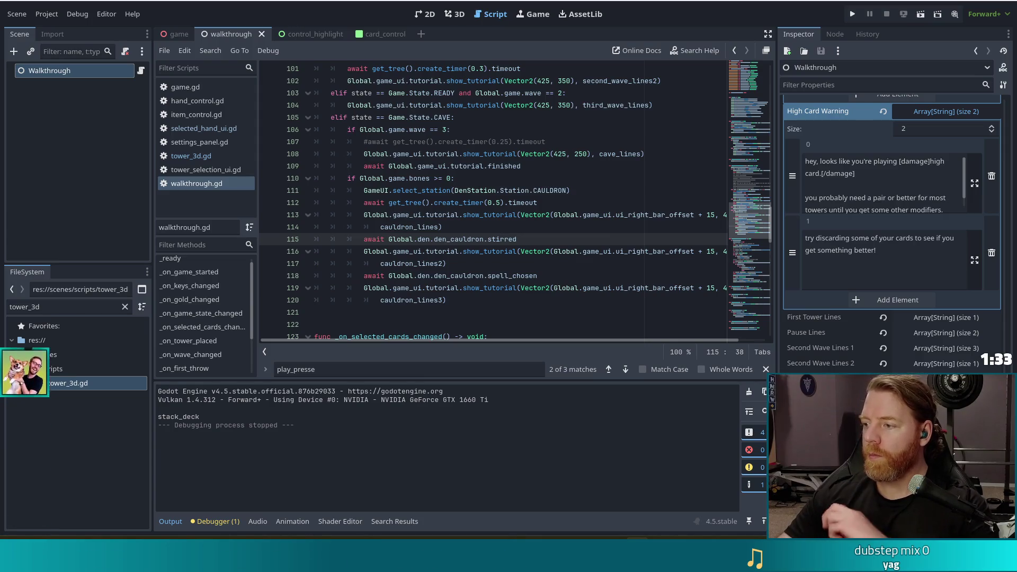
pyautogui.click(499, 300)
pyautogui.click(499, 245)
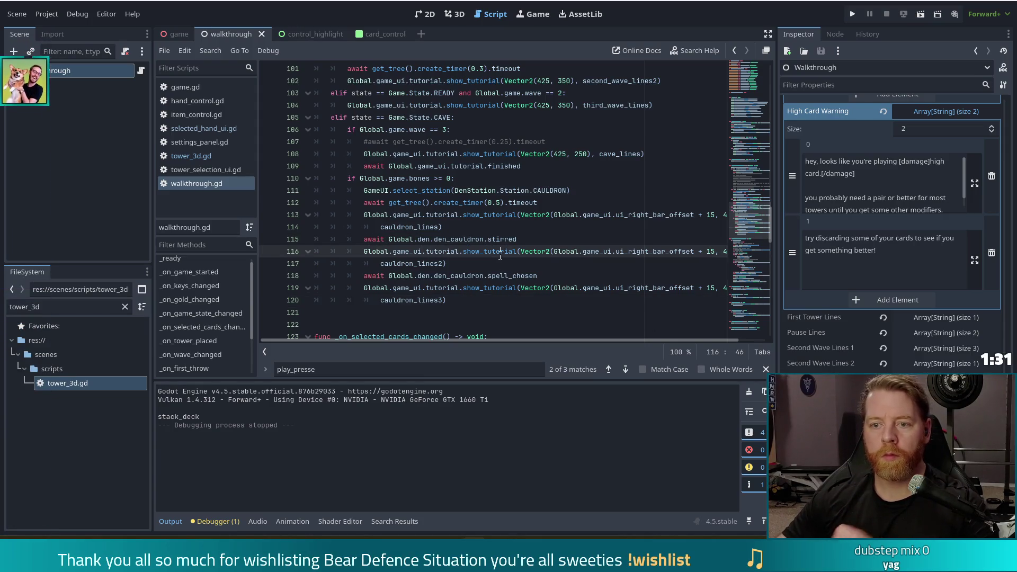
pyautogui.click(443, 227)
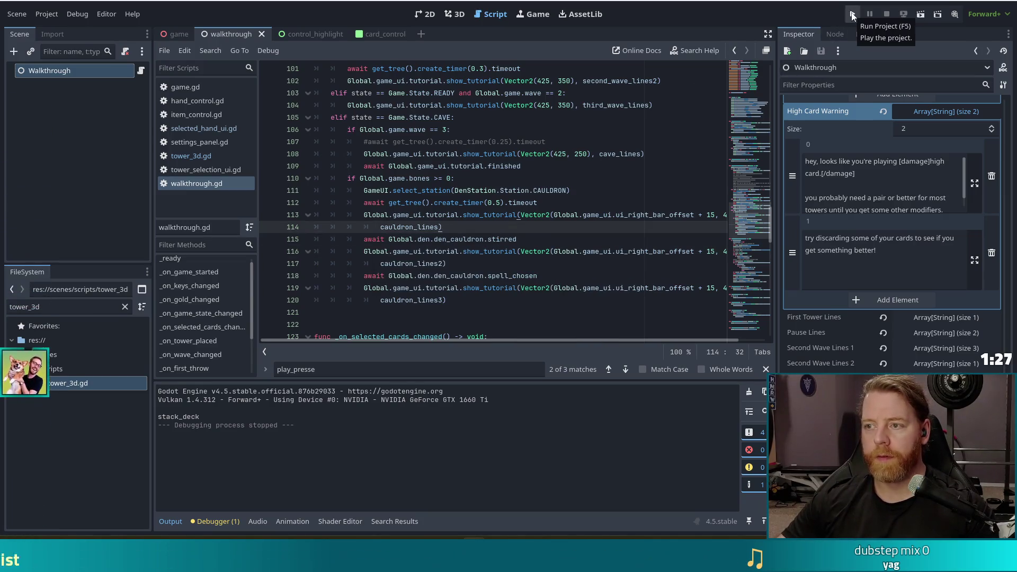
# Filter the FileSystem for 'supply', then 'stocked', and select stocked_up.tres
pyautogui.doubleClick(31, 307)
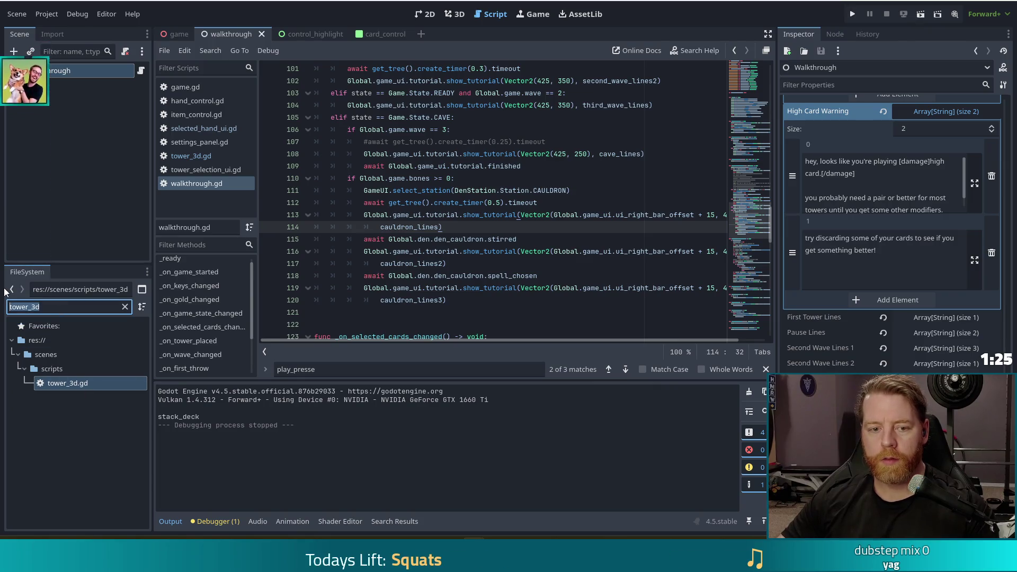
pyautogui.write('supply')
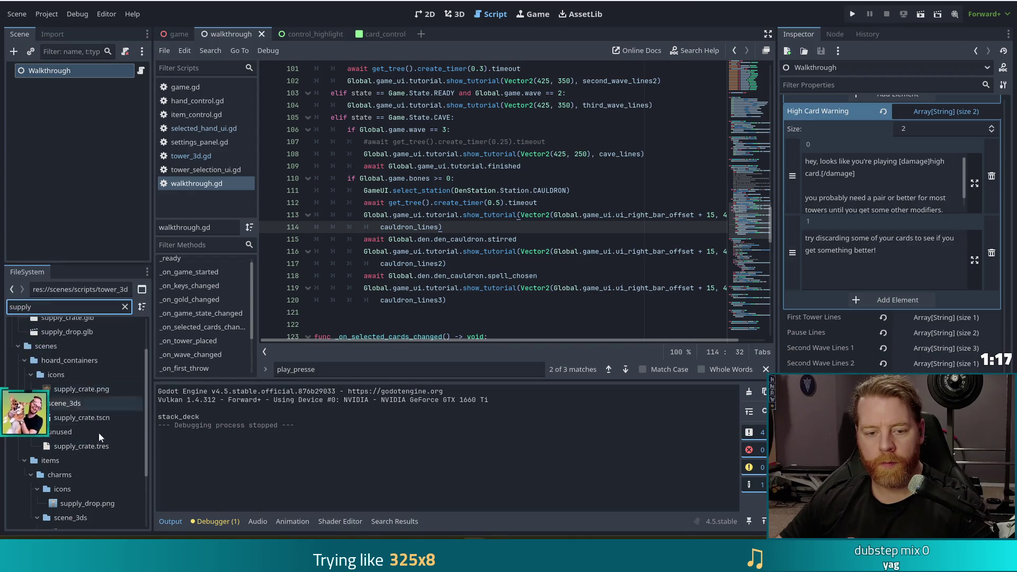
pyautogui.scroll(-3, 99, 433)
pyautogui.doubleClick(27, 307)
pyautogui.write('stocked')
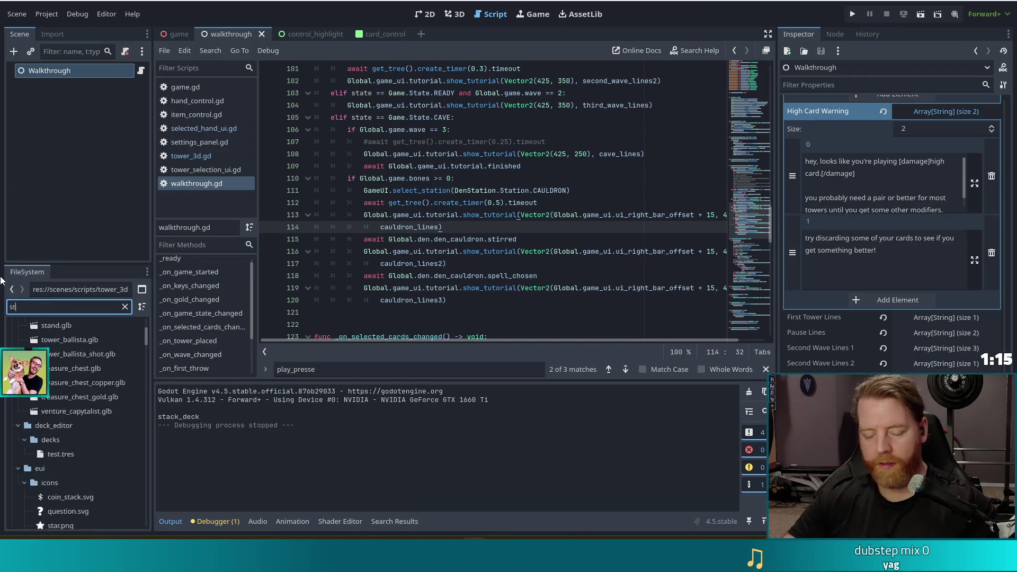
pyautogui.click(73, 440)
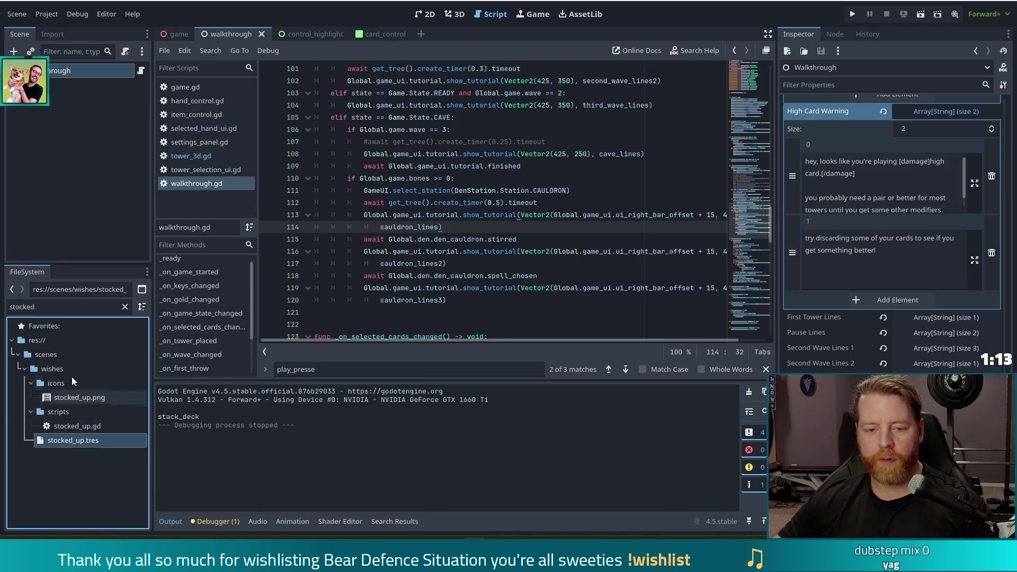
# Clear the file filter and browse the wishes folder, selecting diamond_hands.tres and first_tower.tres
pyautogui.click(125, 306)
pyautogui.scroll(10, 84, 408)
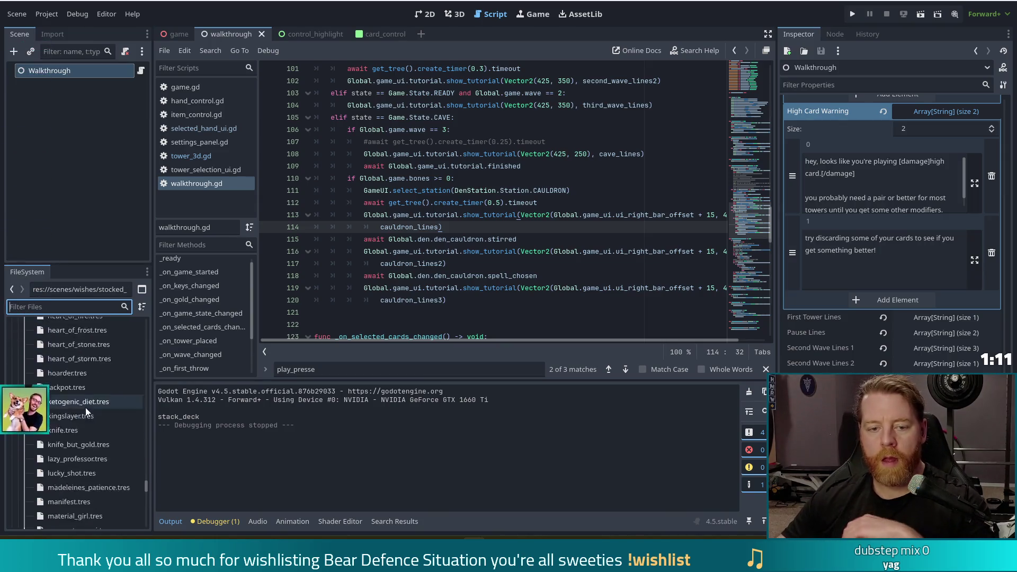
pyautogui.scroll(-9, 84, 406)
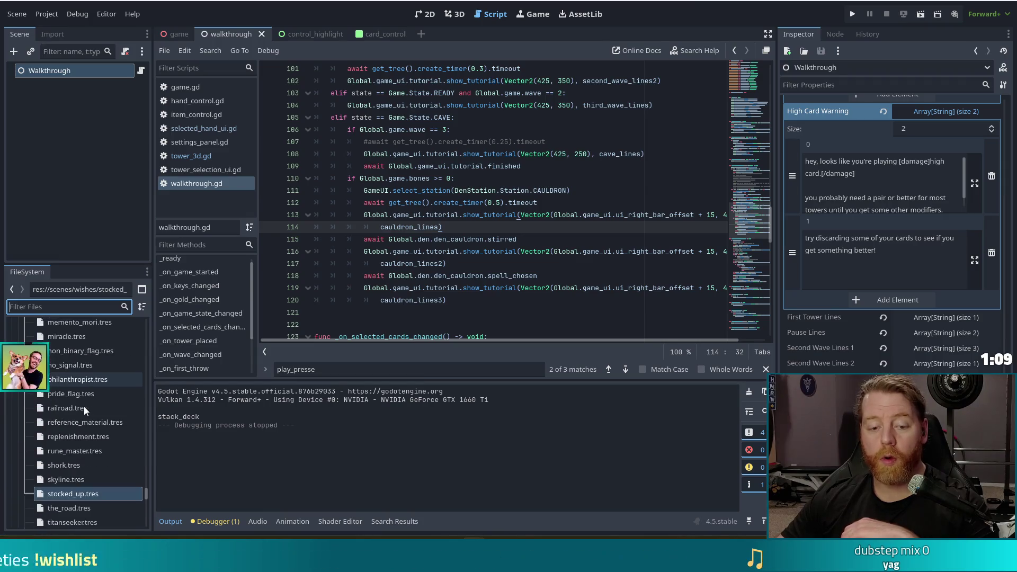
pyautogui.scroll(15, 88, 413)
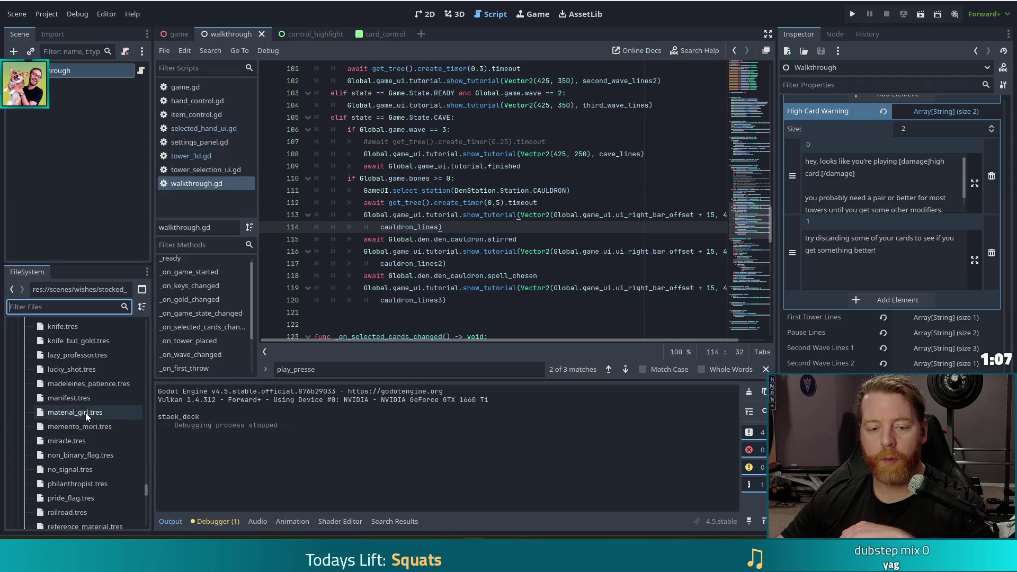
pyautogui.scroll(5, 88, 409)
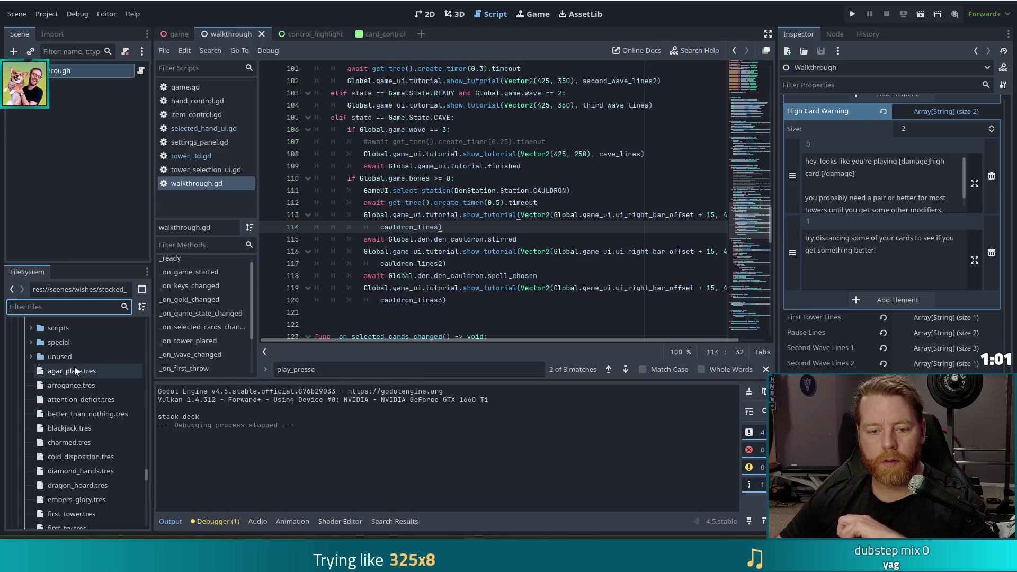
pyautogui.scroll(-2, 98, 381)
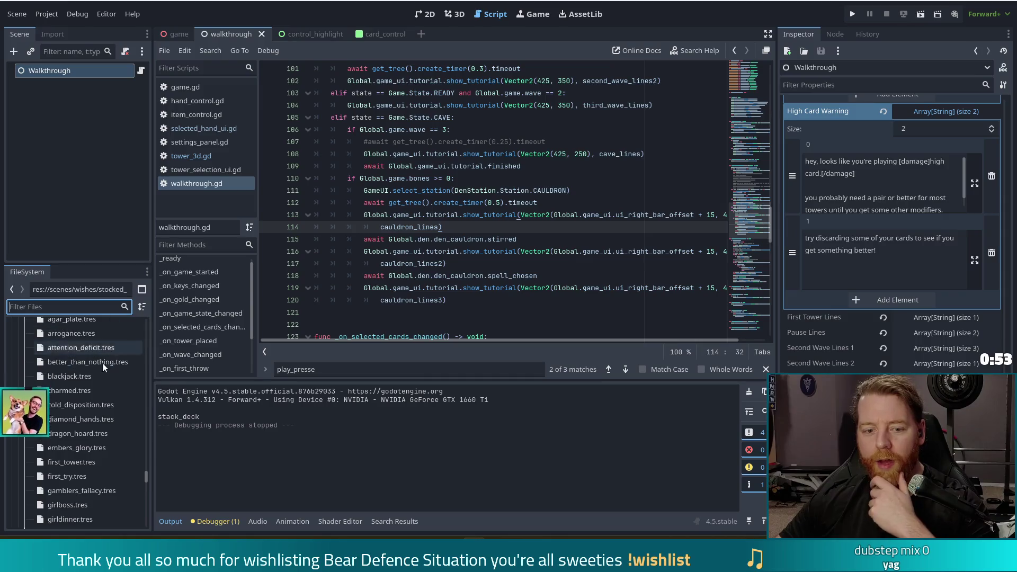
pyautogui.scroll(-1, 60, 424)
pyautogui.click(88, 395)
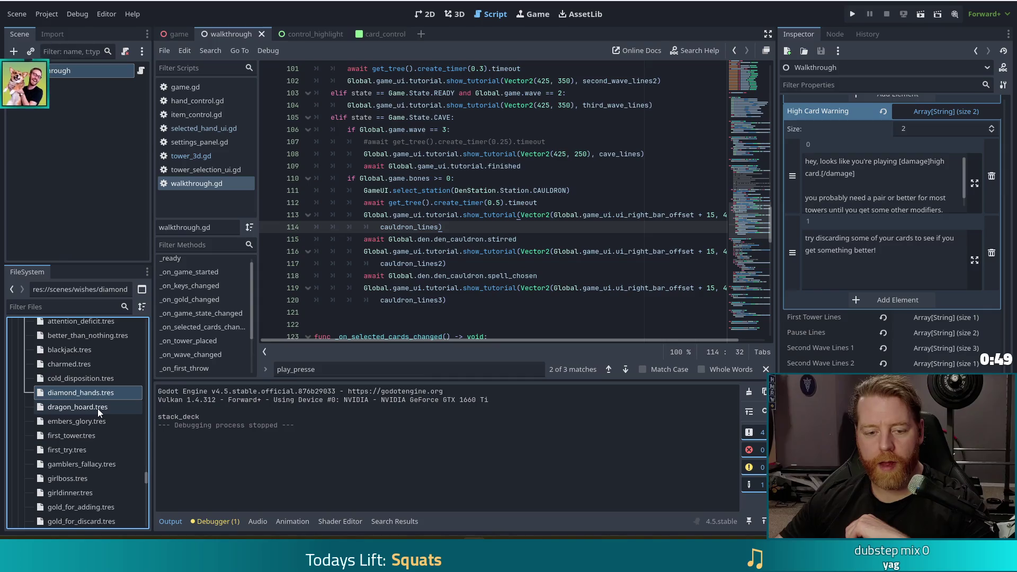
pyautogui.scroll(-1, 98, 409)
pyautogui.click(78, 408)
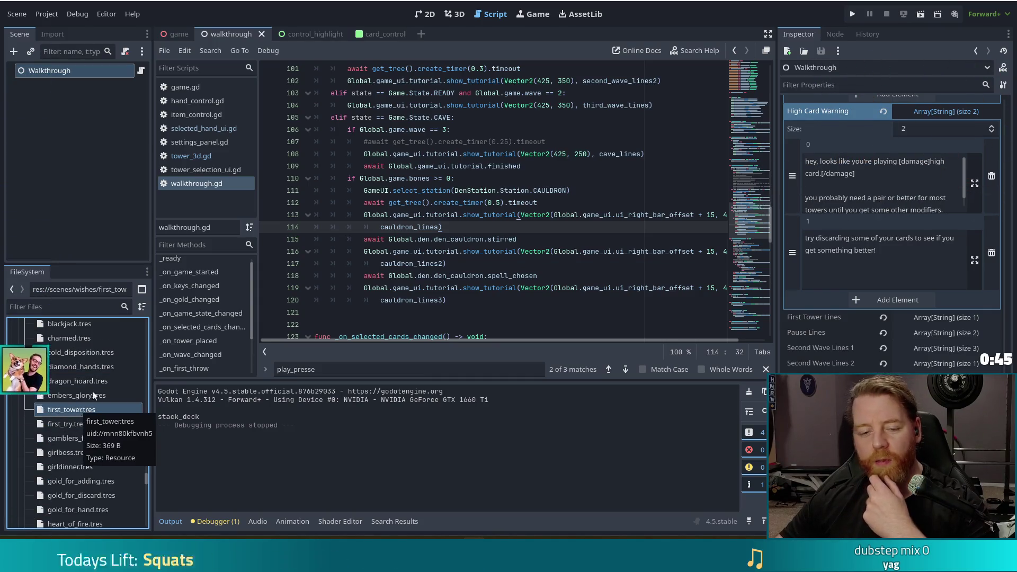
pyautogui.scroll(-1, 101, 413)
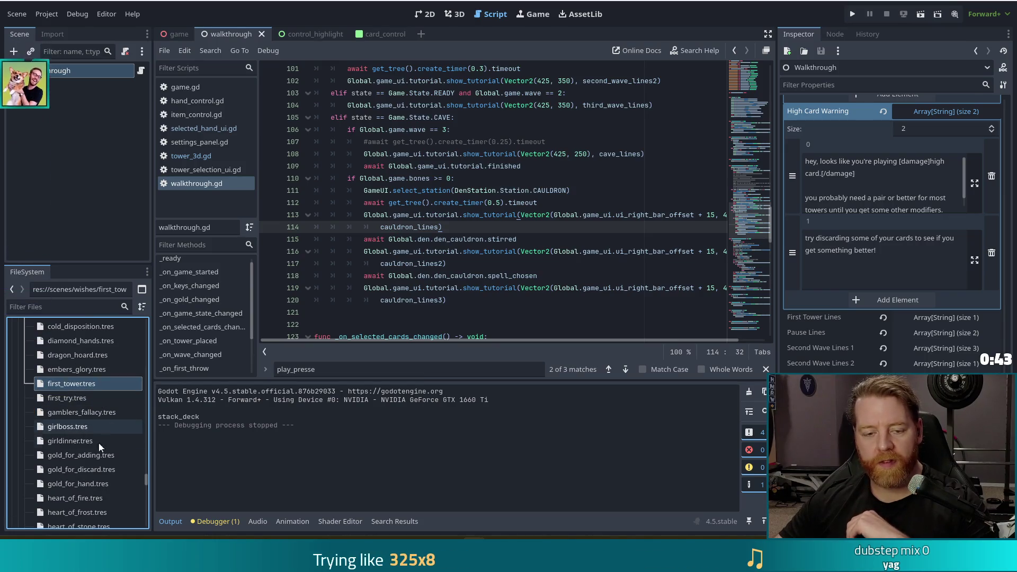
# Inspect the first_try, girlboss, heart_of_storm and hoarder wish resources
pyautogui.click(66, 398)
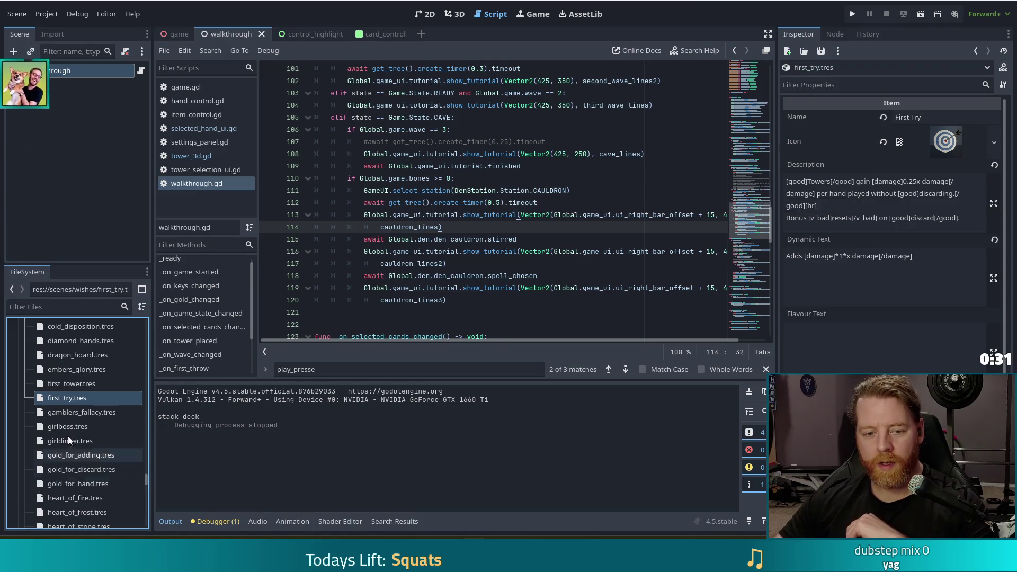
pyautogui.scroll(-3, 111, 398)
pyautogui.click(62, 376)
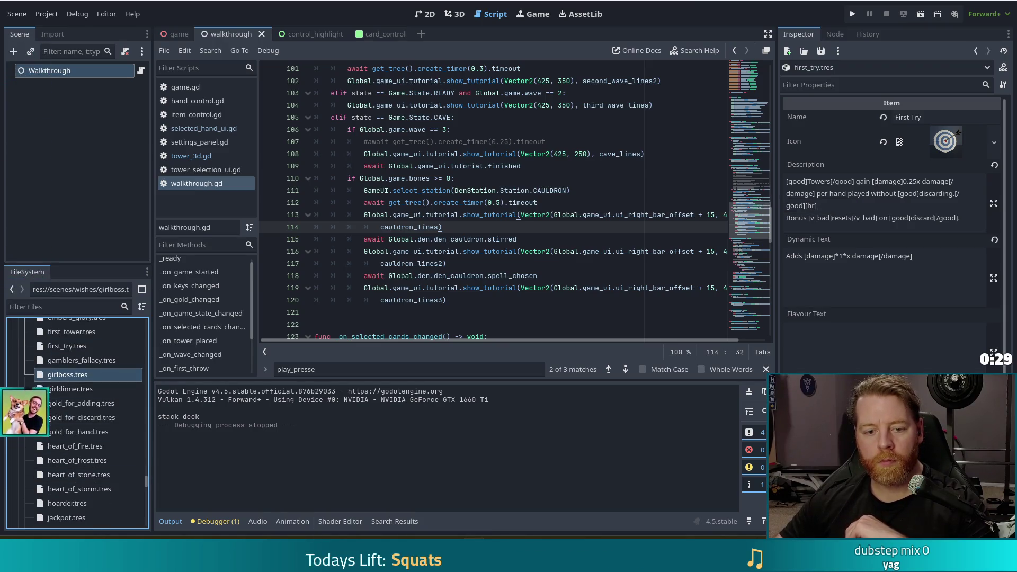
pyautogui.scroll(-8, 93, 387)
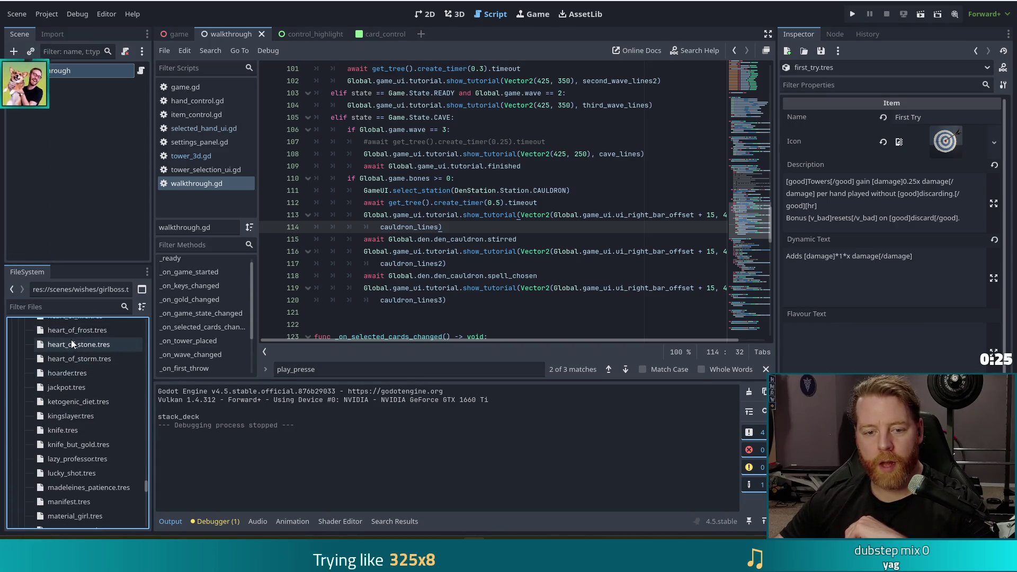
pyautogui.click(87, 357)
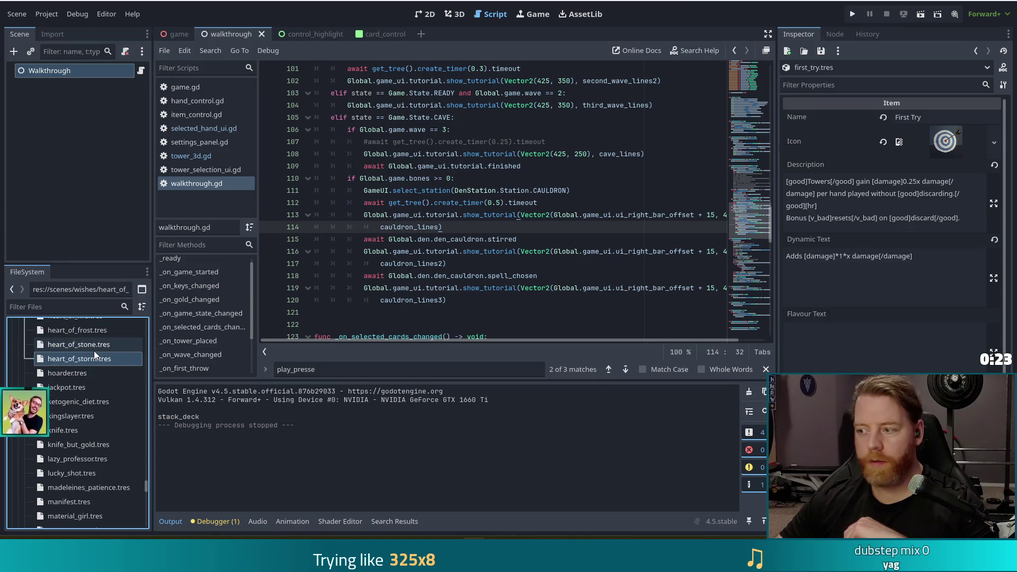
pyautogui.click(72, 372)
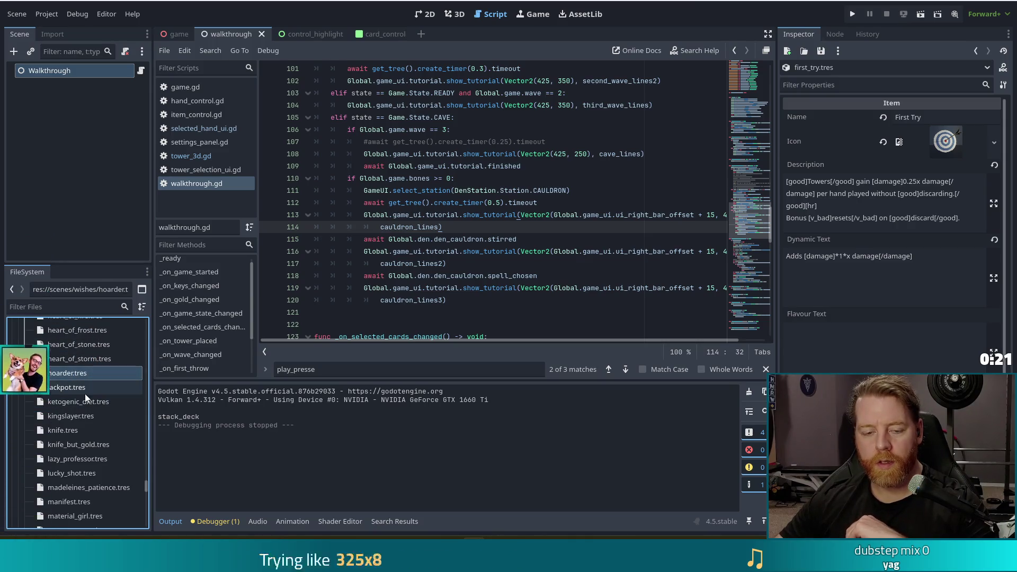
pyautogui.doubleClick(54, 369)
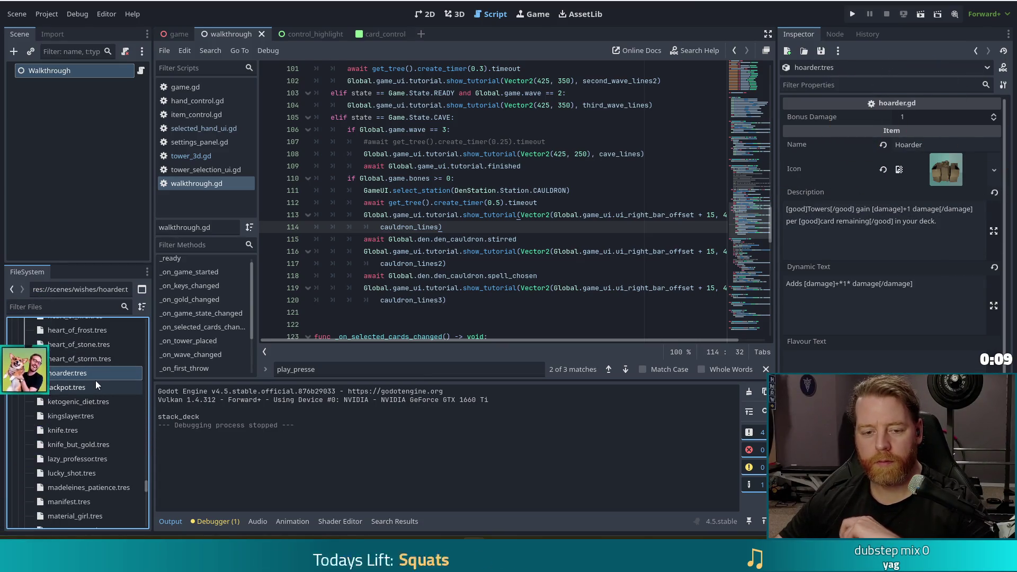
# Inspect the lazy_professor, miracle, non_binary_flag and pride_flag wish resources
pyautogui.scroll(-3, 101, 370)
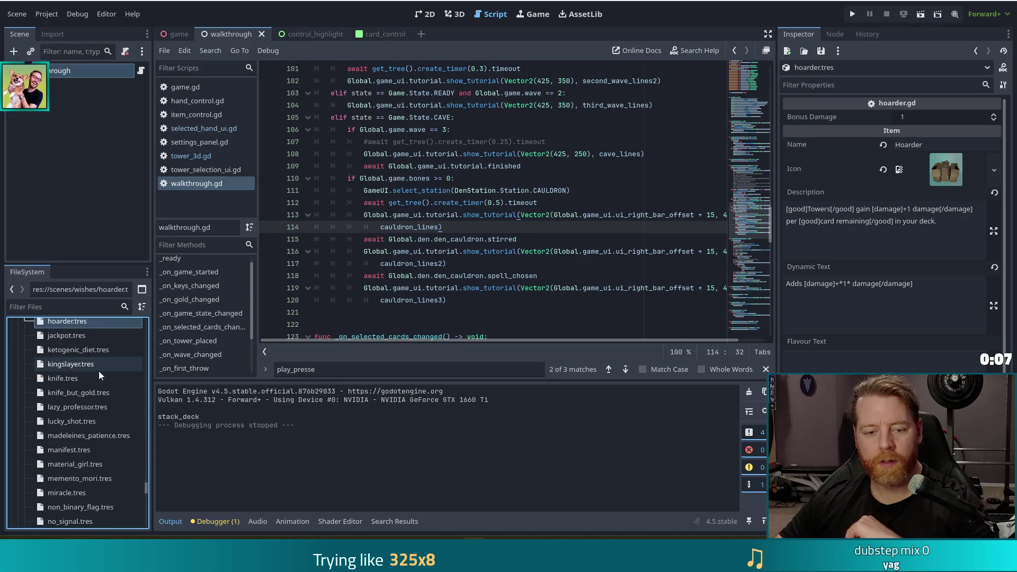
pyautogui.scroll(-3, 99, 371)
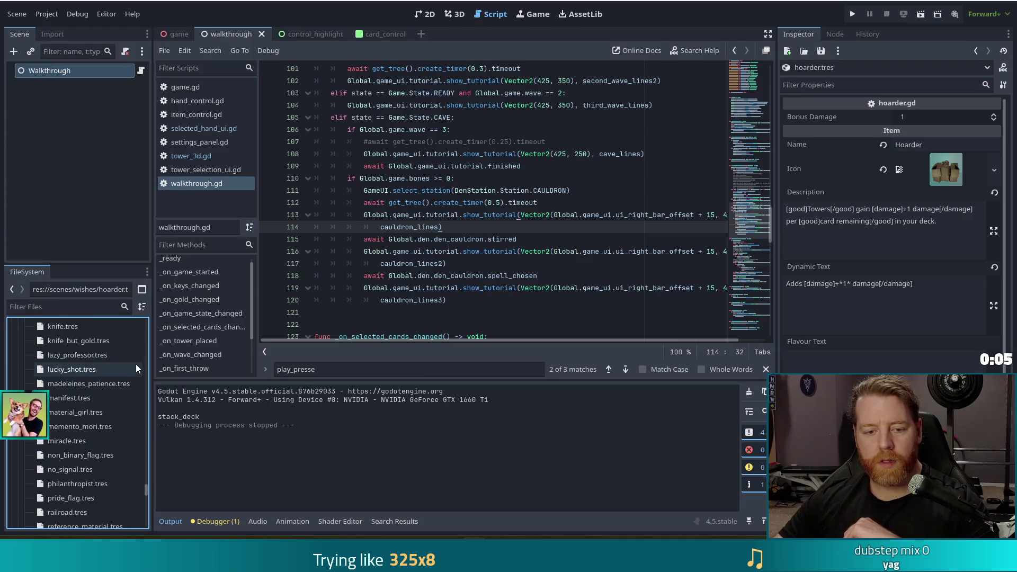
pyautogui.click(79, 356)
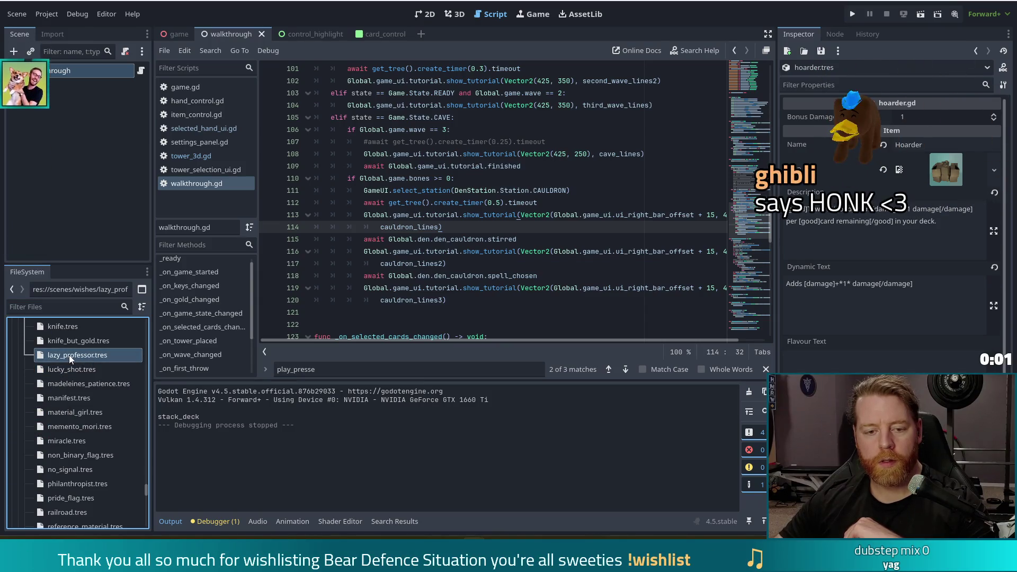
pyautogui.scroll(-3, 85, 394)
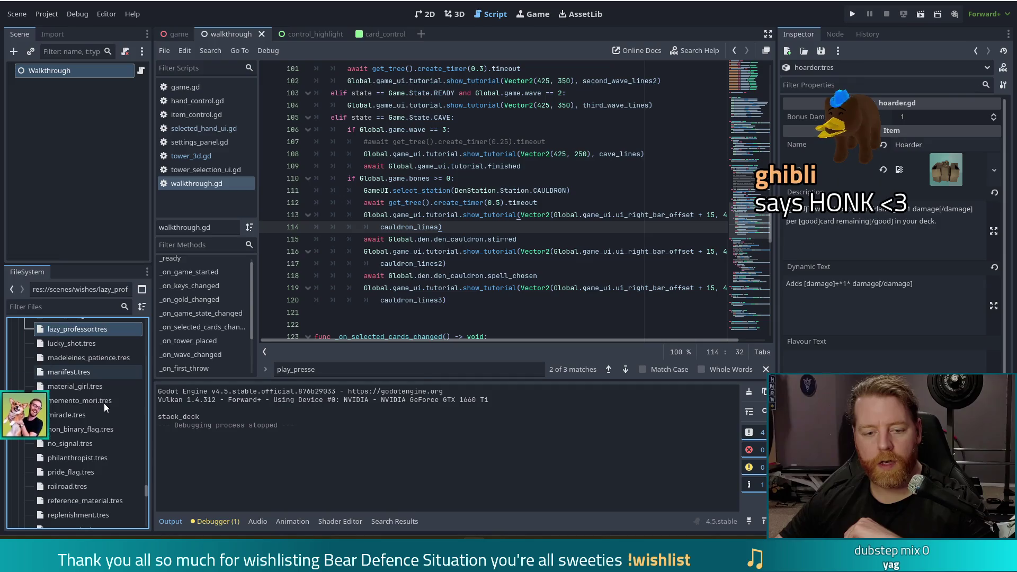
pyautogui.click(60, 363)
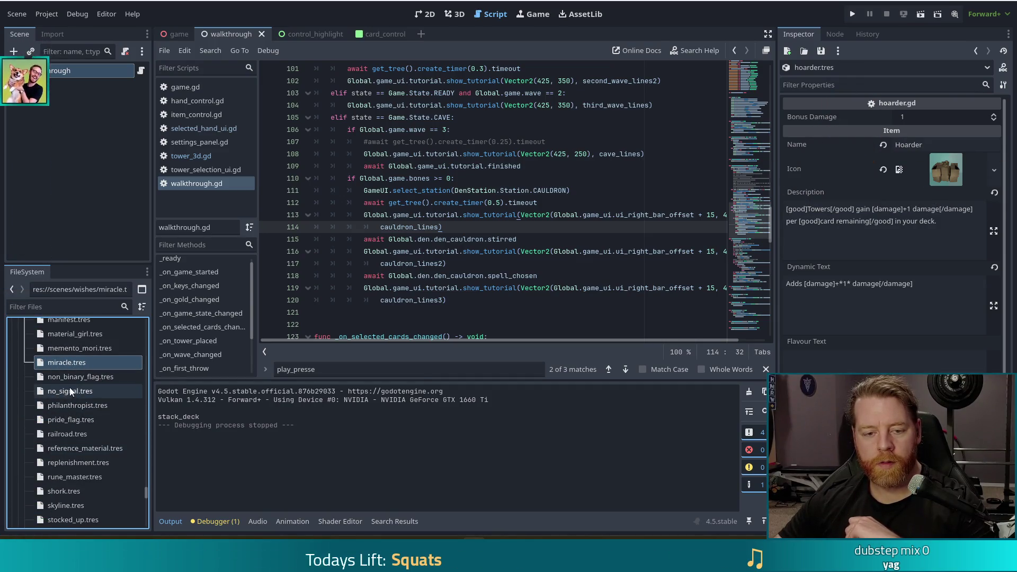
pyautogui.click(79, 377)
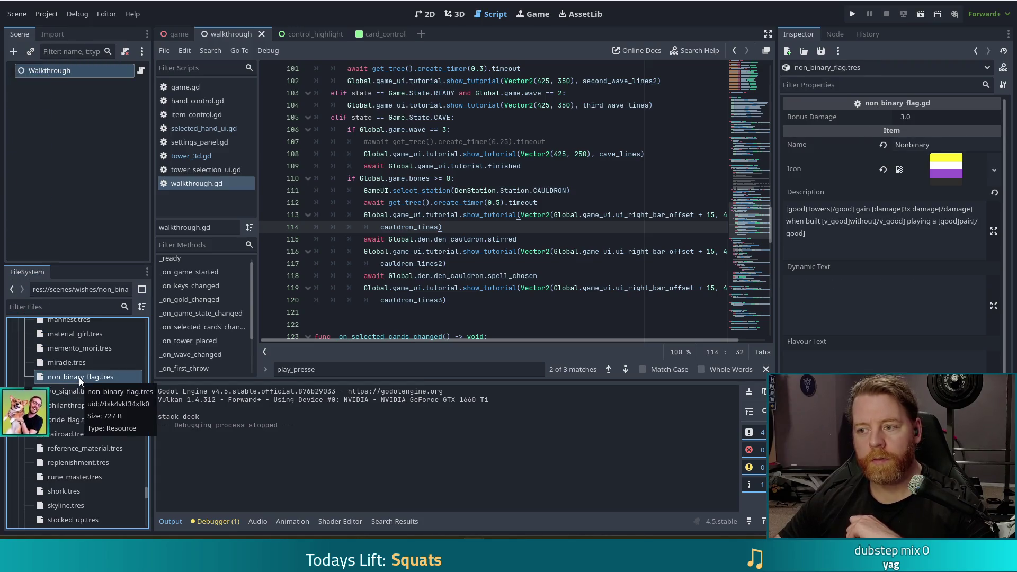
pyautogui.scroll(-2, 94, 402)
pyautogui.click(85, 394)
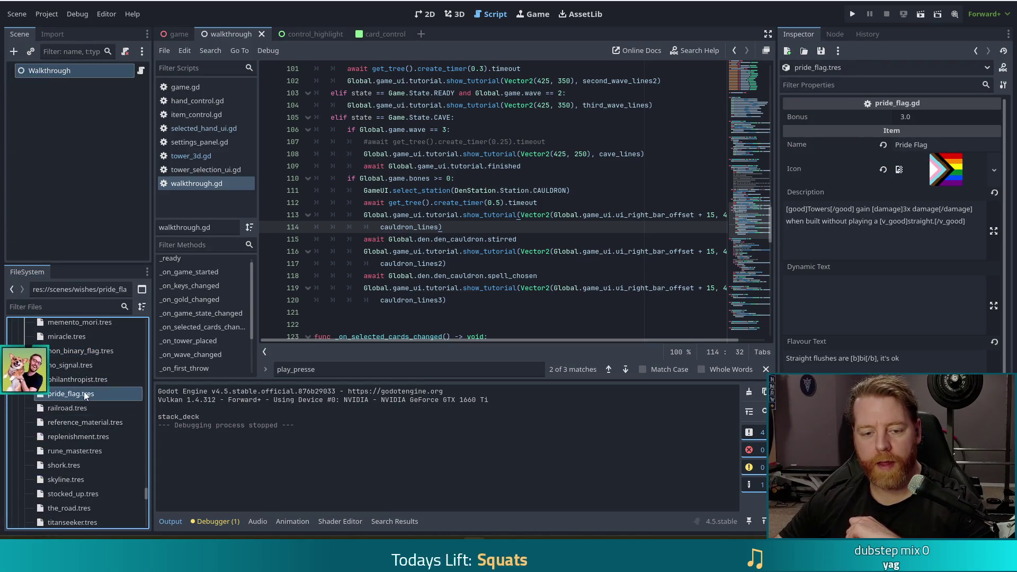
# Inspect the railroad, short and titanseeker wish resources further down the list
pyautogui.click(78, 409)
pyautogui.scroll(-2, 79, 407)
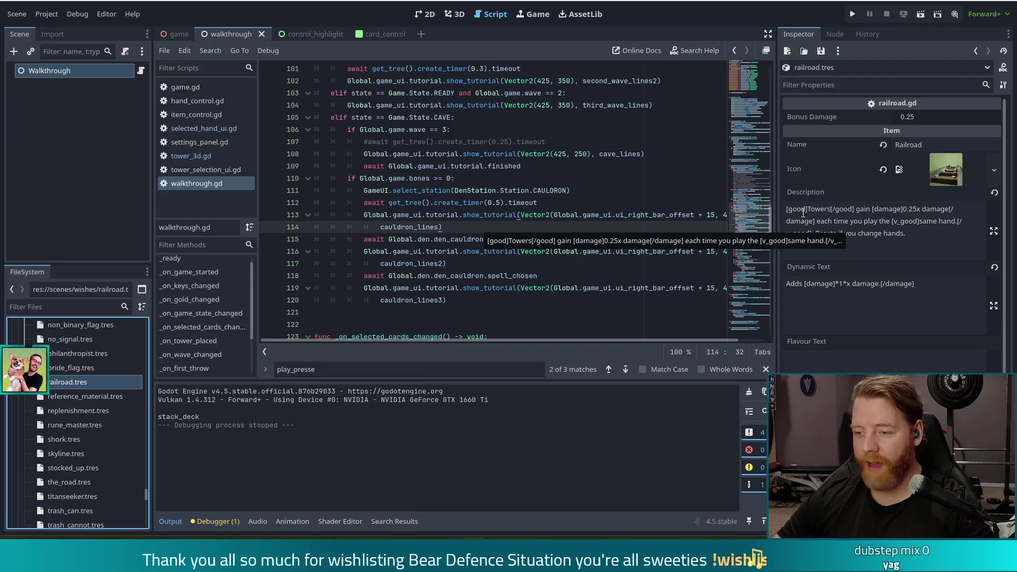
pyautogui.scroll(-1, 97, 378)
pyautogui.scroll(-1, 97, 378)
pyautogui.click(77, 389)
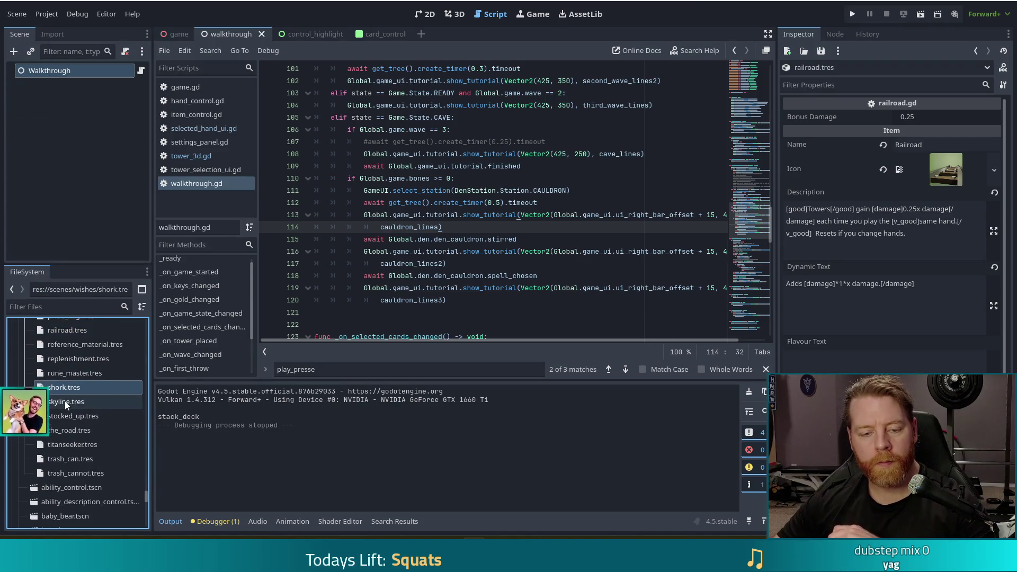
pyautogui.click(88, 447)
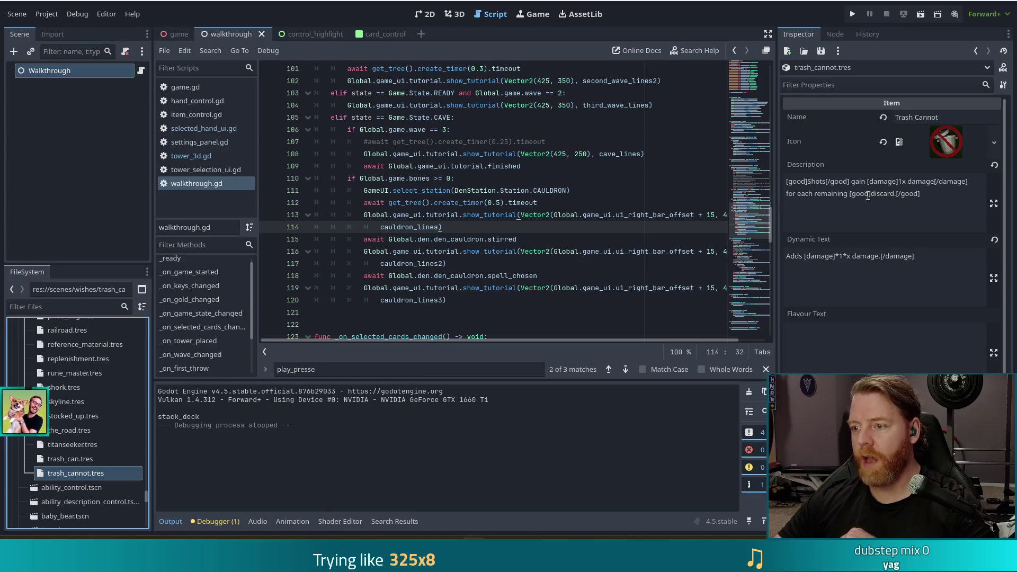
pyautogui.click(928, 200)
pyautogui.hotkey('ctrl', 'a')
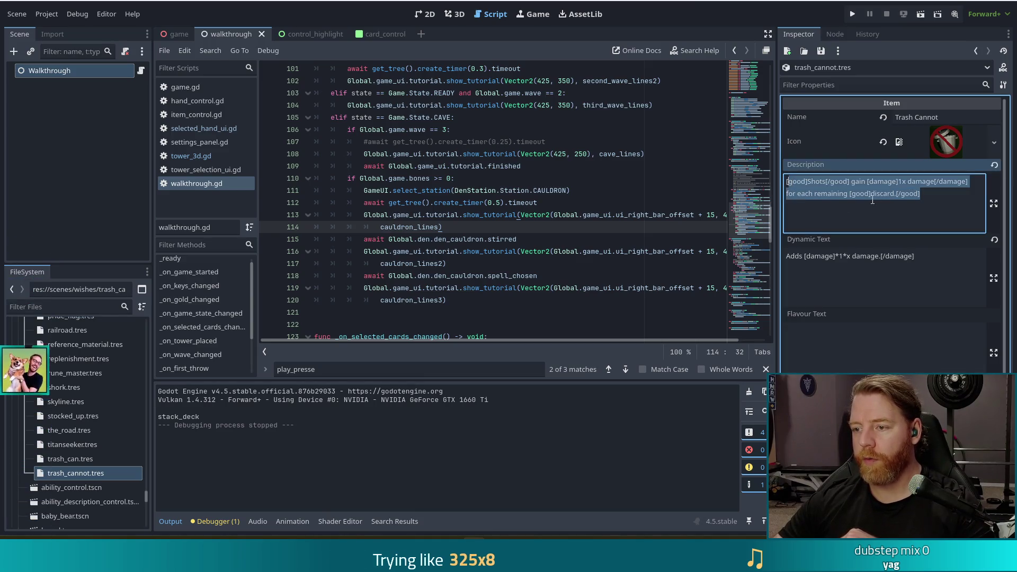
pyautogui.hotkey('ctrl', 'a')
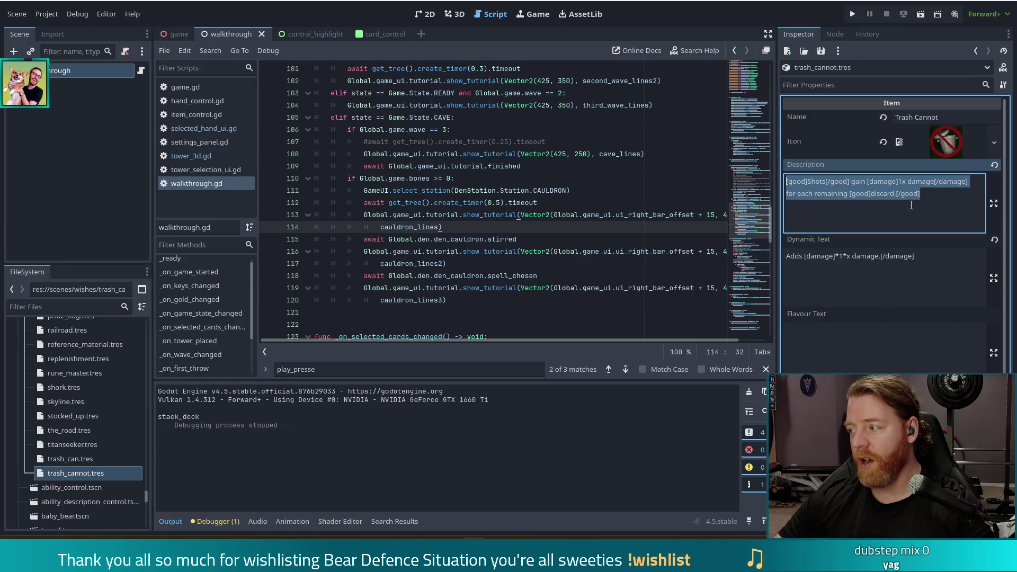
pyautogui.click(940, 198)
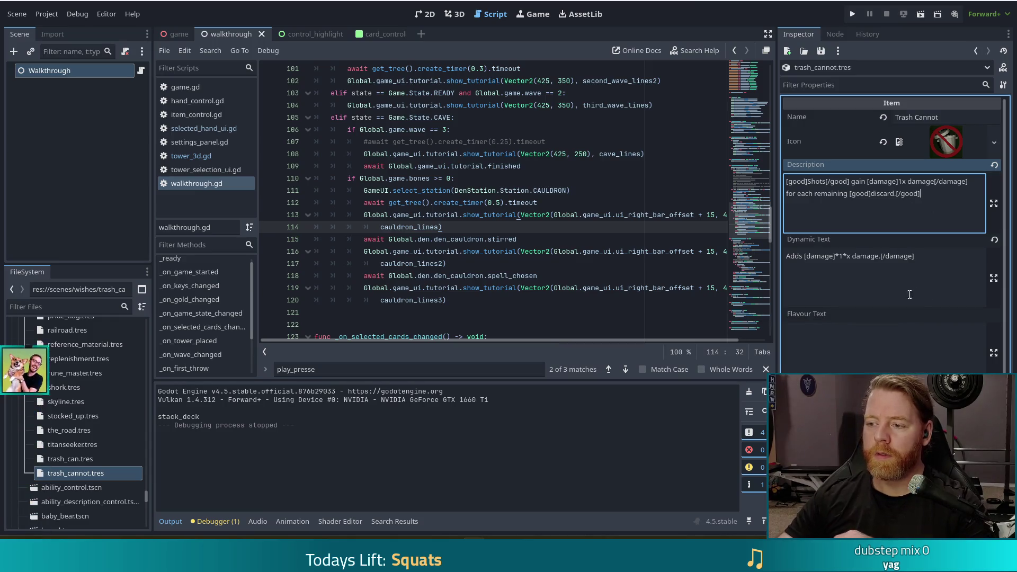
pyautogui.click(910, 295)
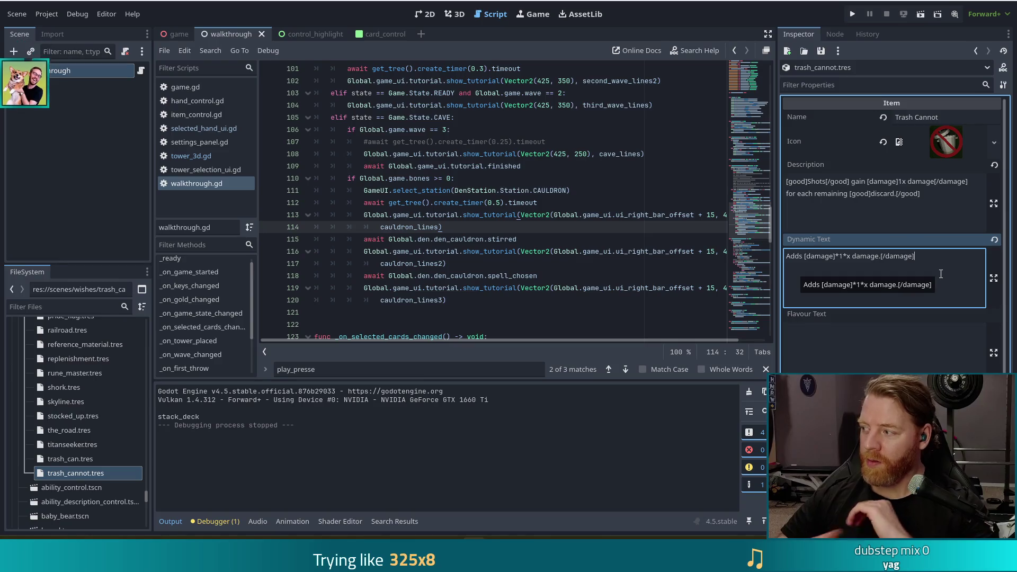
pyautogui.hotkey('shift', 'Tab')
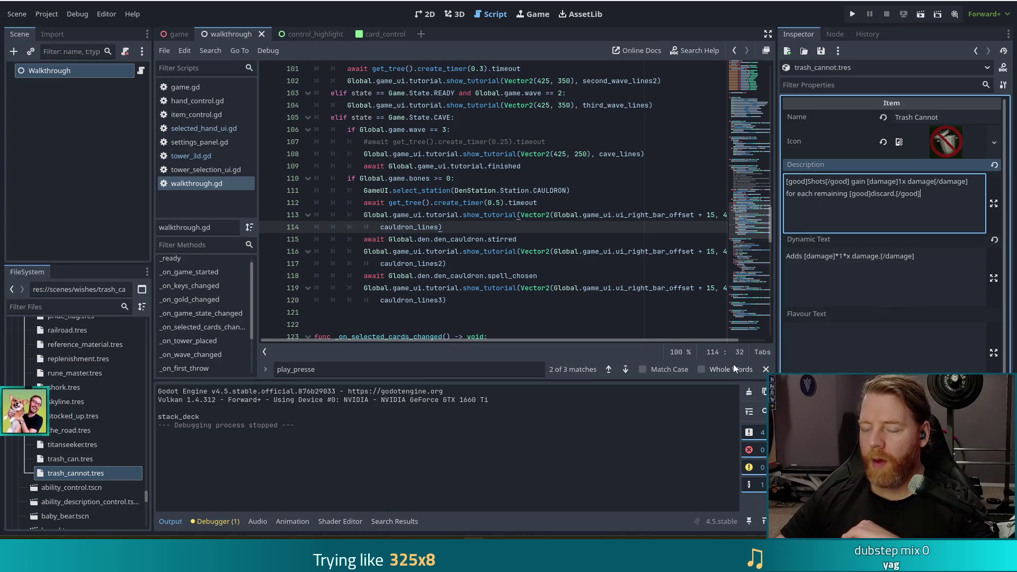
pyautogui.press('F5')
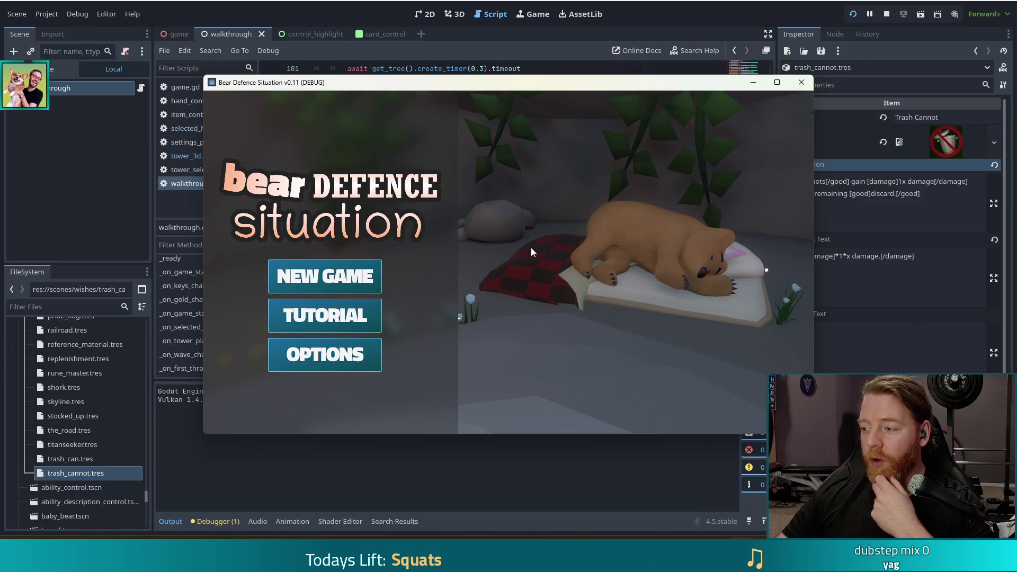
# Move the game window up and left, then switch back to the script editor
pyautogui.moveTo(639, 89)
pyautogui.mouseDown()
pyautogui.moveTo(586, 91)
pyautogui.moveTo(585, 77)
pyautogui.moveTo(596, 79)
pyautogui.mouseUp()
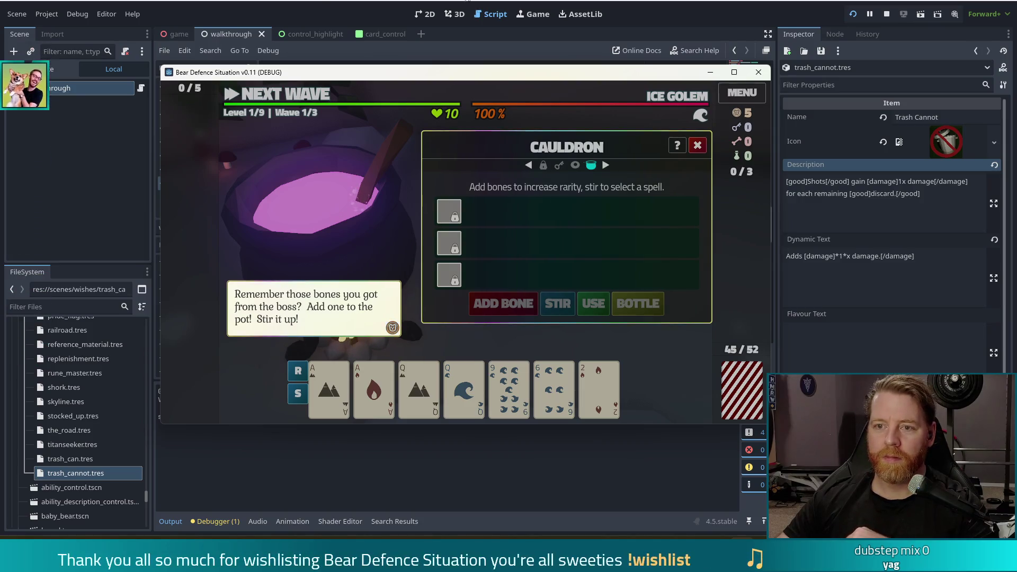
pyautogui.hotkey('alt', 'Tab')
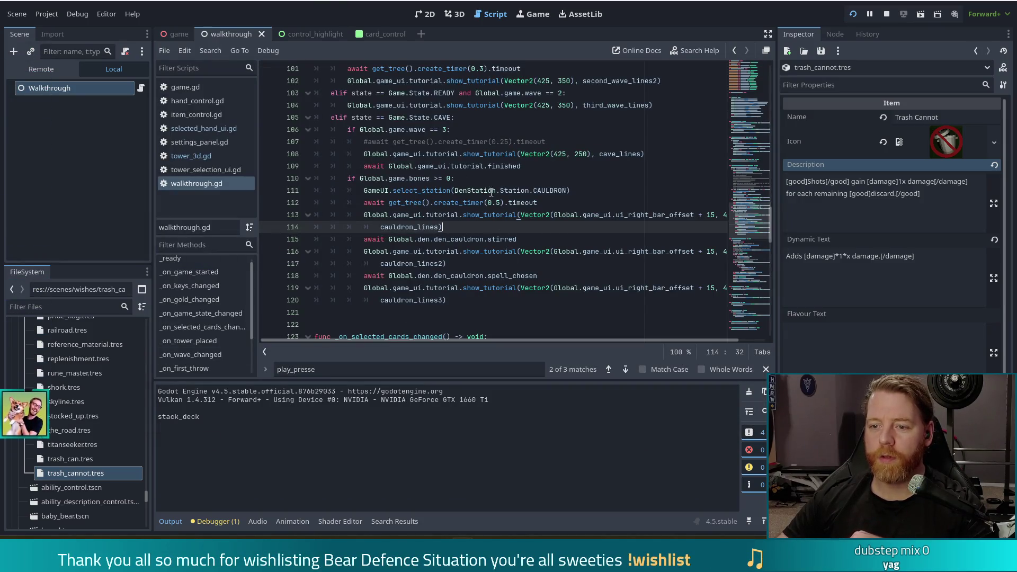
# Edit the bones comparison on line 110, save, and relaunch the game into the tutorial
pyautogui.click(443, 177)
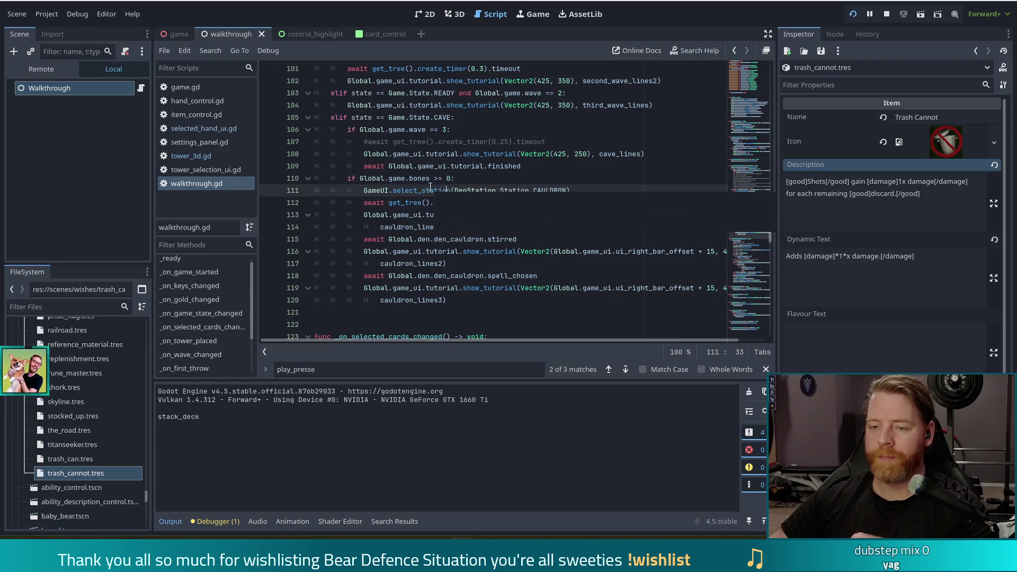
pyautogui.press('BackSpace')
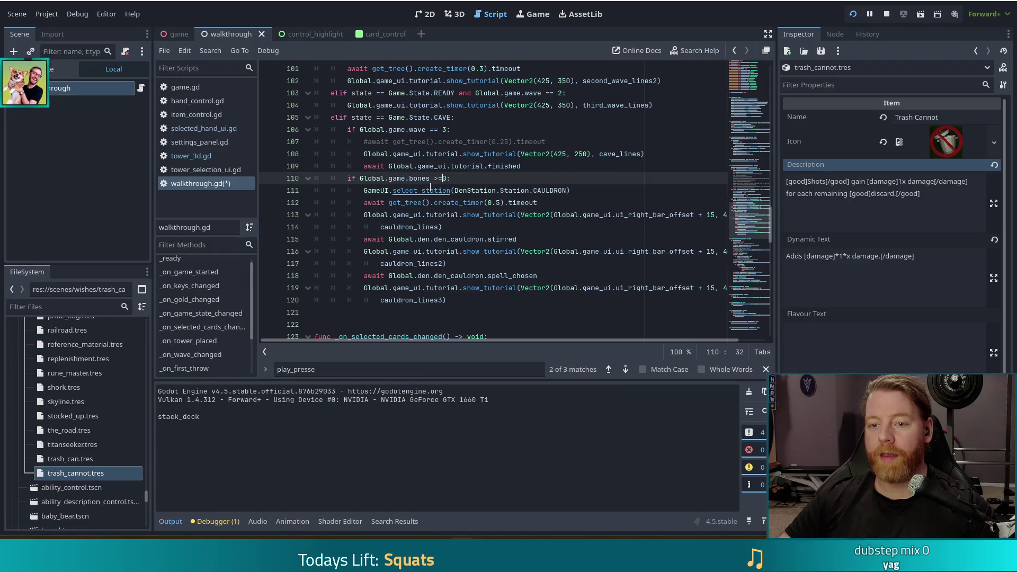
pyautogui.hotkey('ctrl', 's')
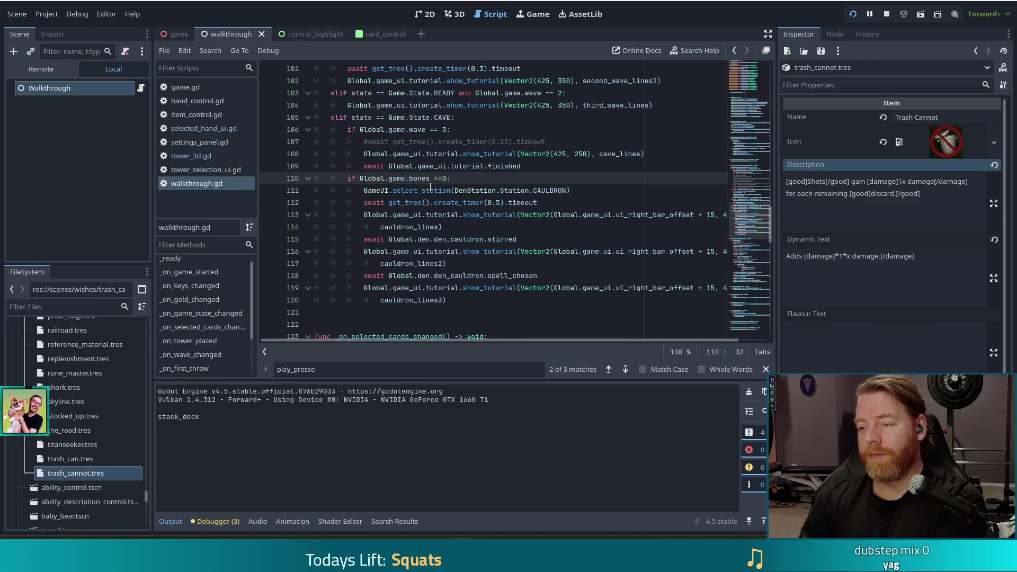
pyautogui.click(886, 14)
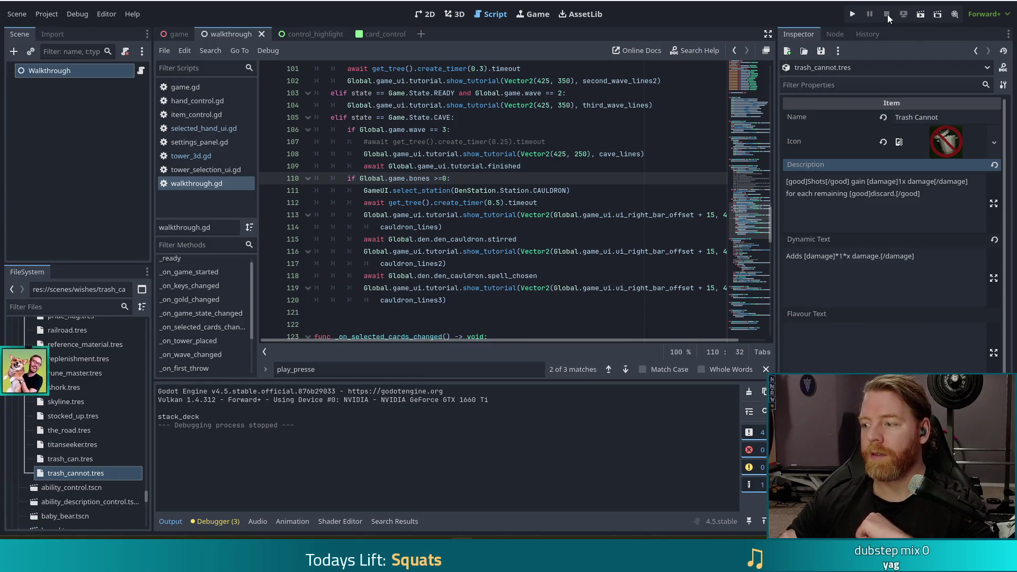
pyautogui.click(853, 14)
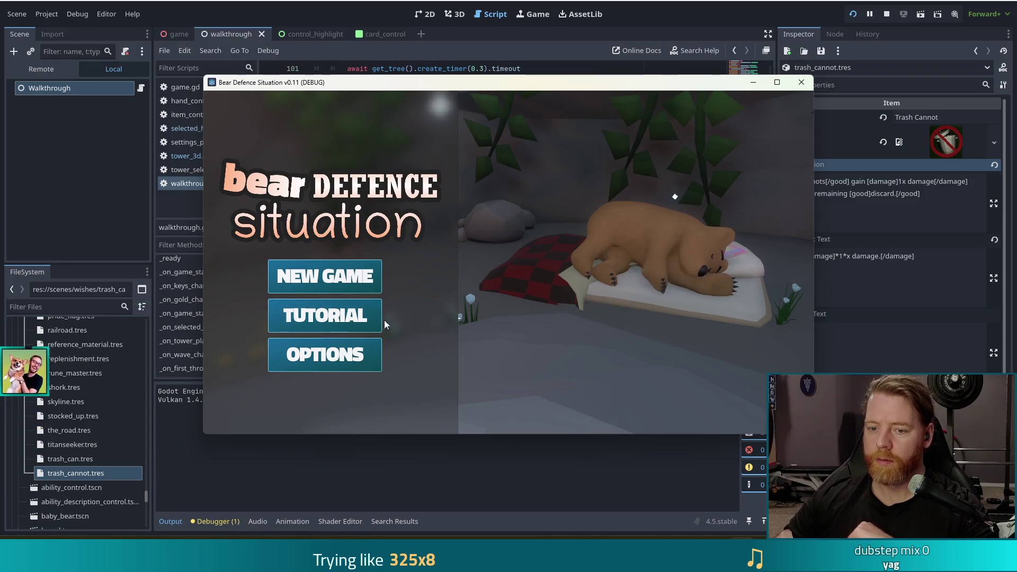
pyautogui.click(340, 319)
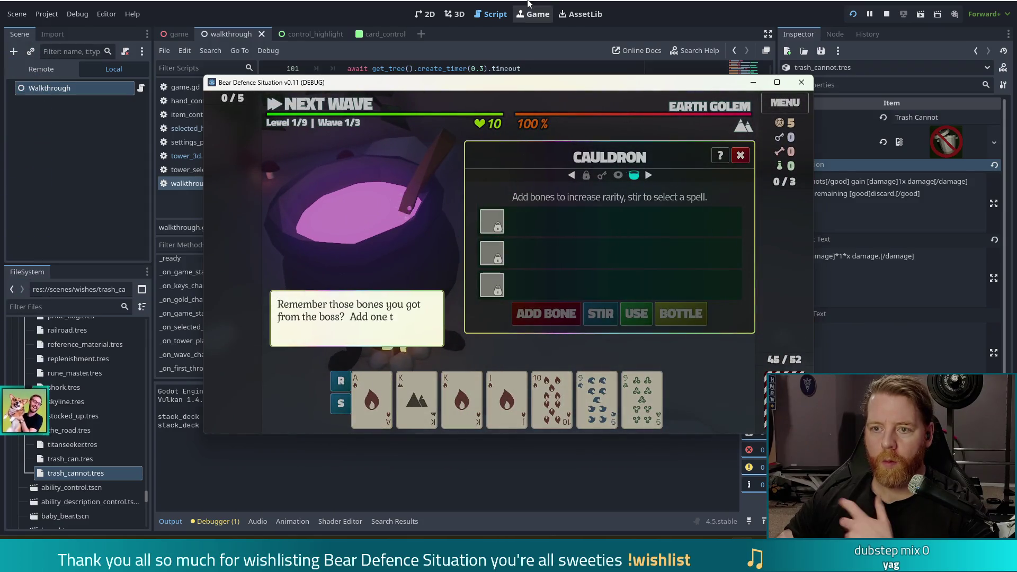
# Change the check to 'Global.game.bones > 0' and save walkthrough.gd
pyautogui.click(662, 10)
pyautogui.press('BackSpace')
pyautogui.hotkey('ctrl', 's')
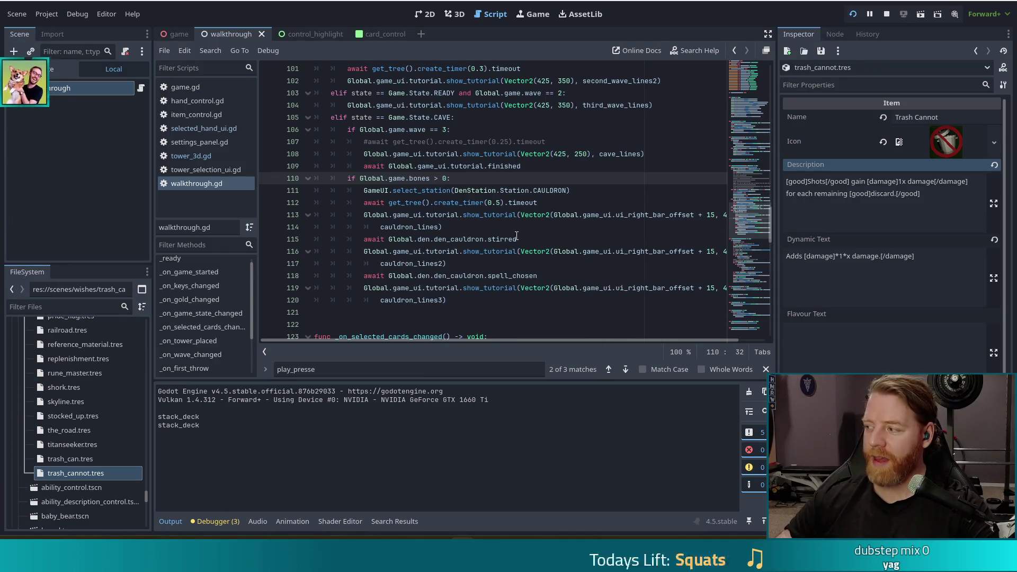
# Relaunch Bear Defence Situation with the saved bones > 0 fix
pyautogui.click(855, 14)
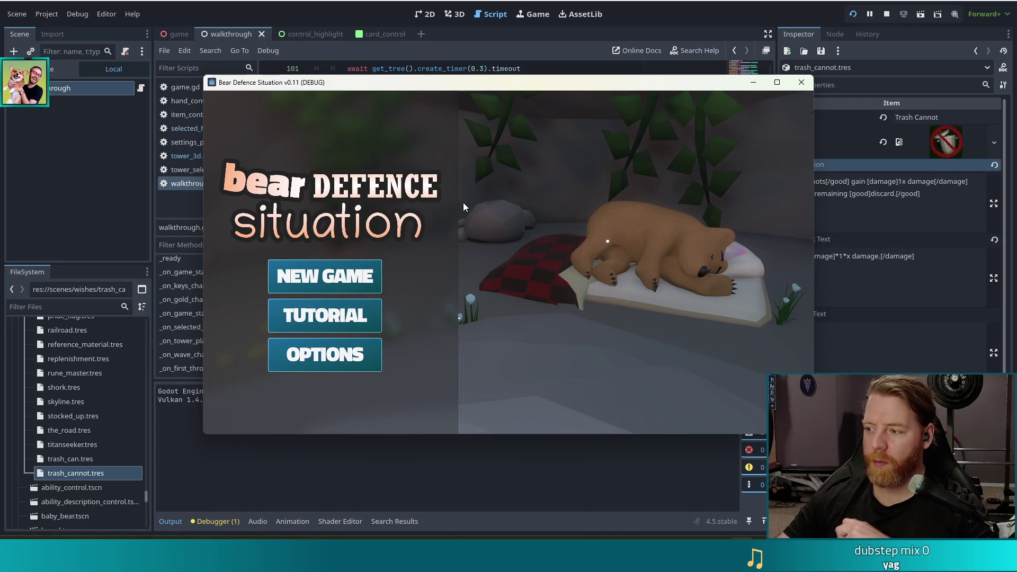
# Start the tutorial, advance its dialogue, buy the 5-gold Key, and continue to Level 1
pyautogui.click(340, 330)
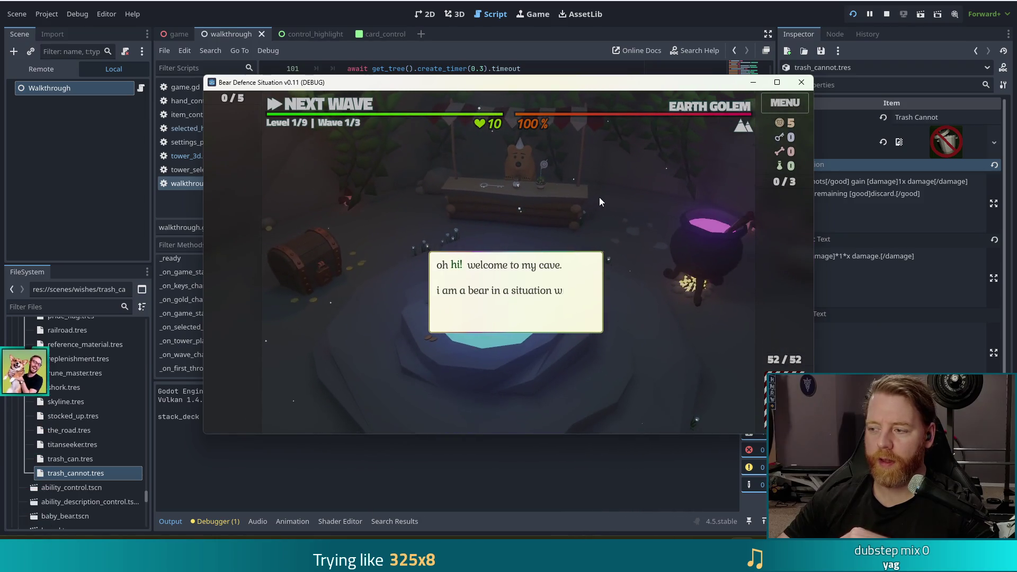
pyautogui.click(609, 198)
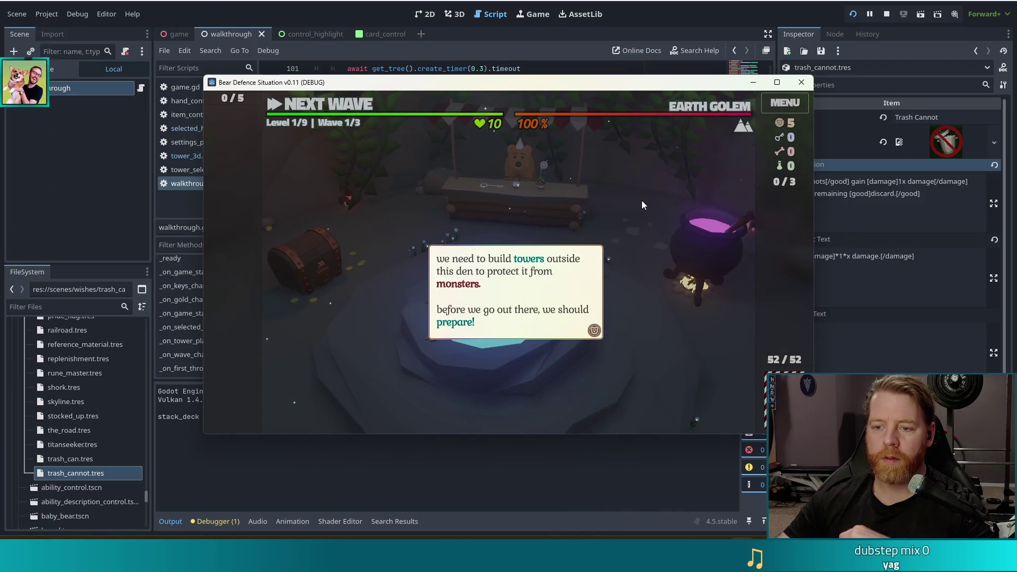
pyautogui.click(642, 205)
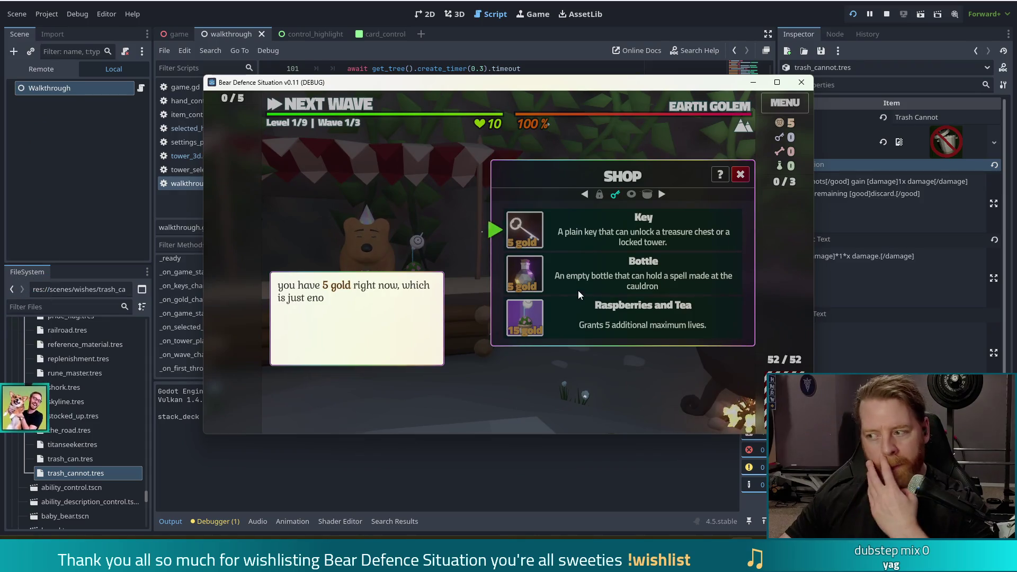
pyautogui.click(535, 227)
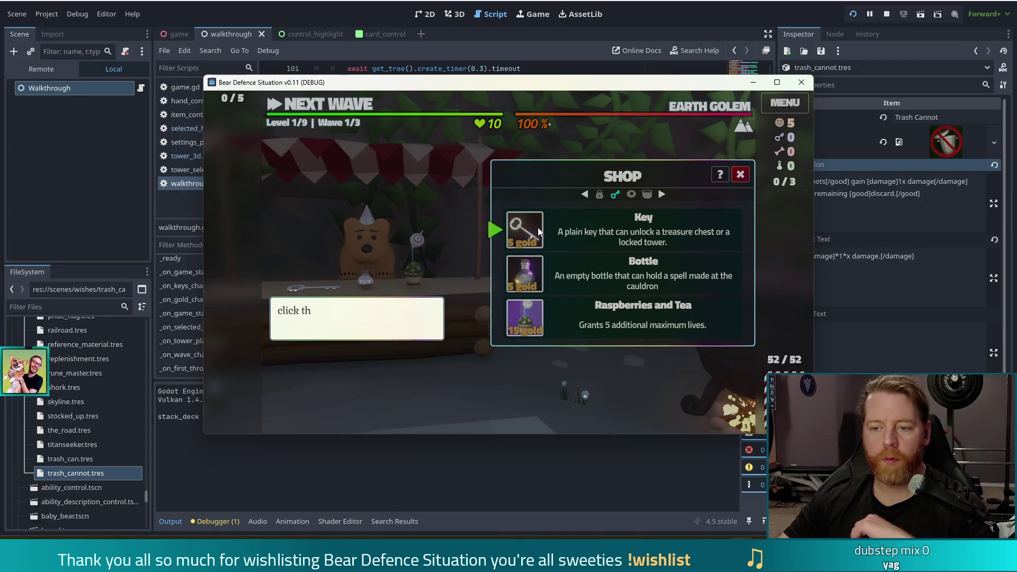
pyautogui.click(539, 228)
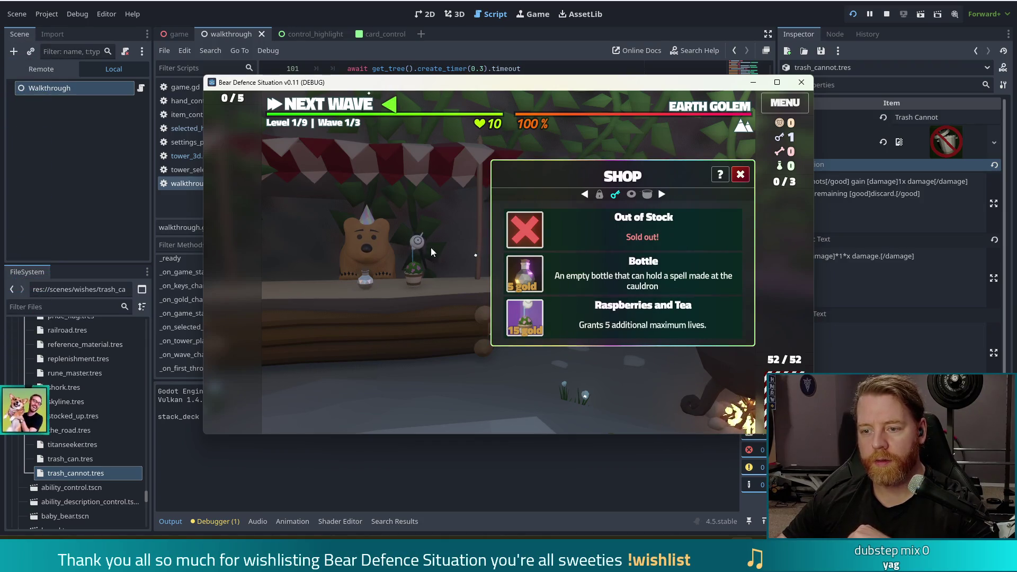
pyautogui.click(344, 105)
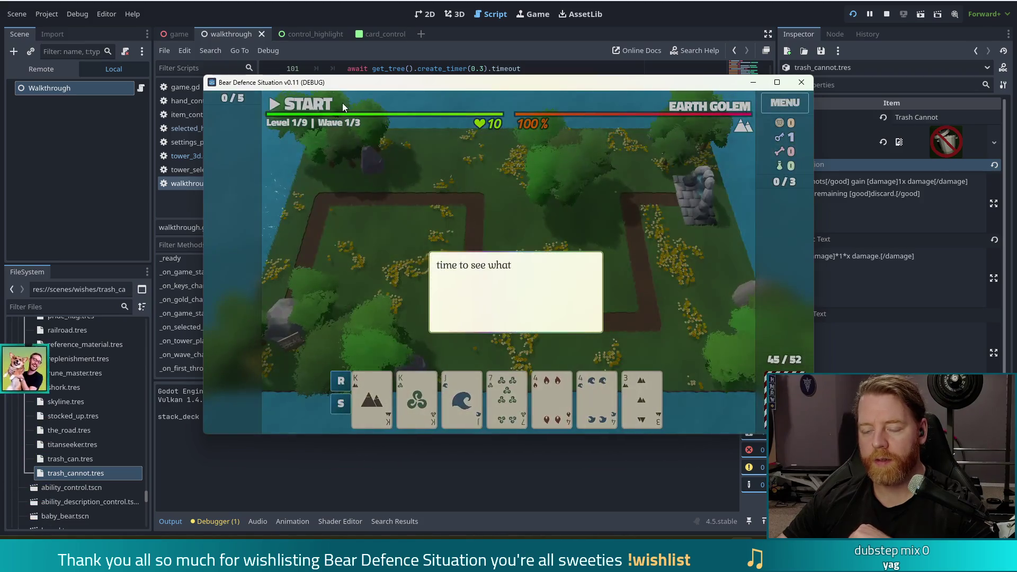
# Advance the tutorial and choose the Arcane Tower as the tower to build
pyautogui.click(625, 210)
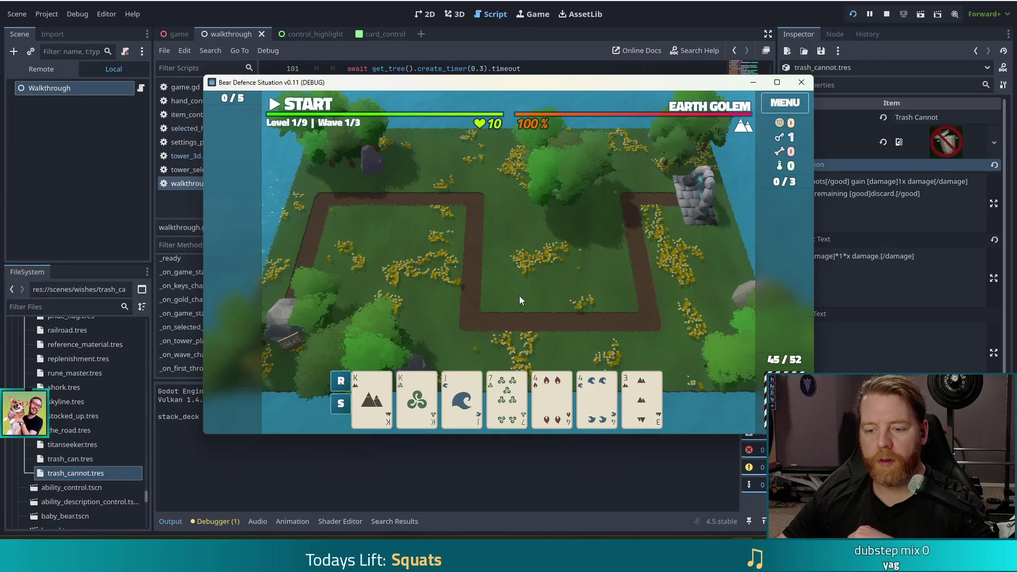
pyautogui.click(419, 397)
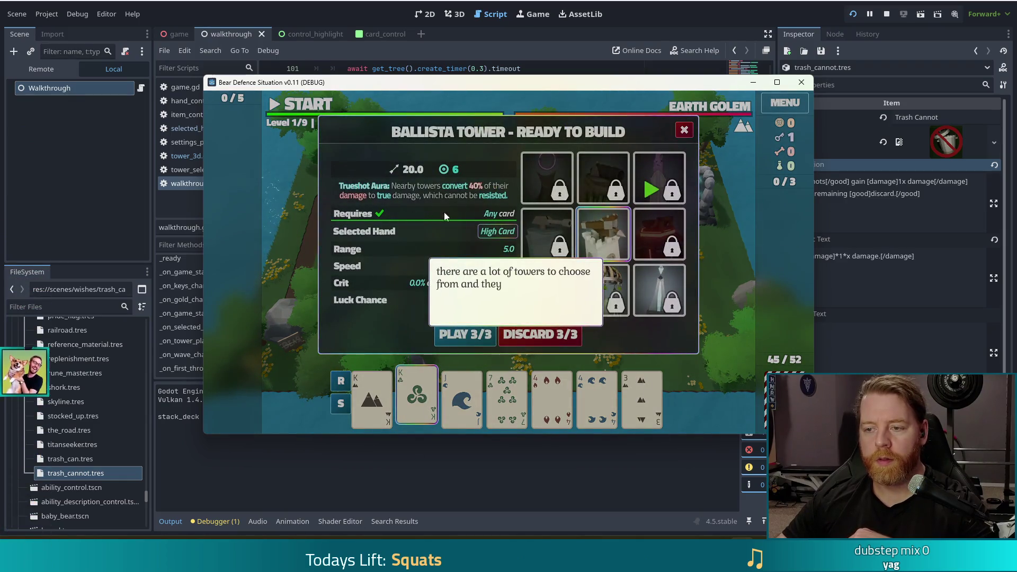
pyautogui.click(673, 189)
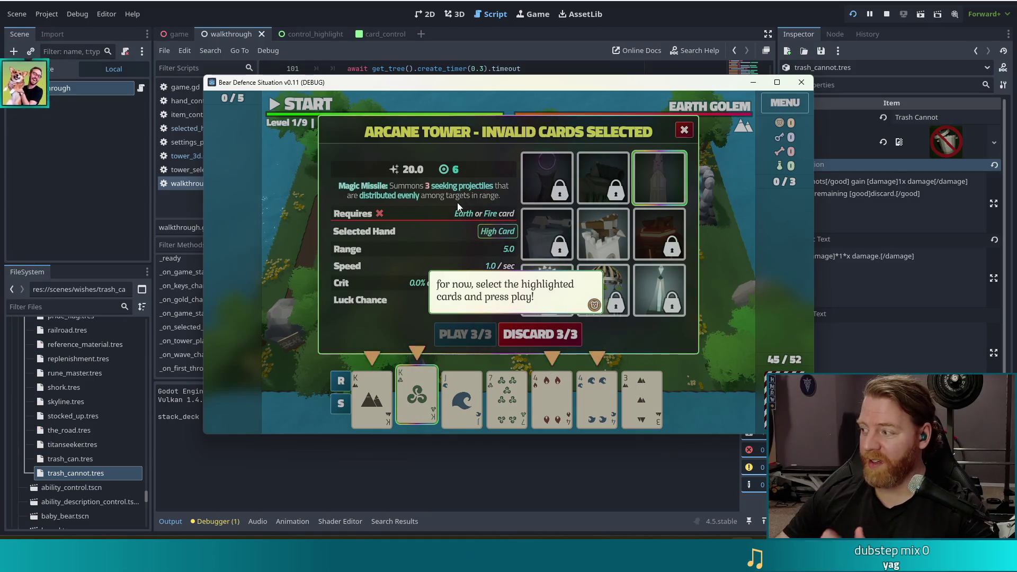
# Build an Arcane Tower beside the path from a Two Pair of K of Earth, 4 of Fire and 4 of Wind
pyautogui.click(482, 202)
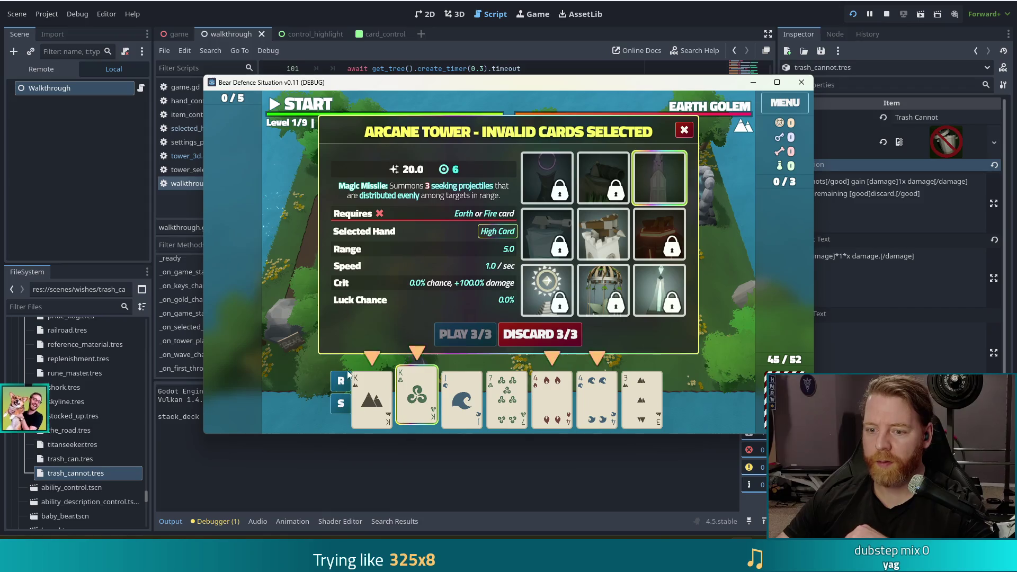
pyautogui.click(372, 397)
pyautogui.click(552, 398)
pyautogui.click(600, 401)
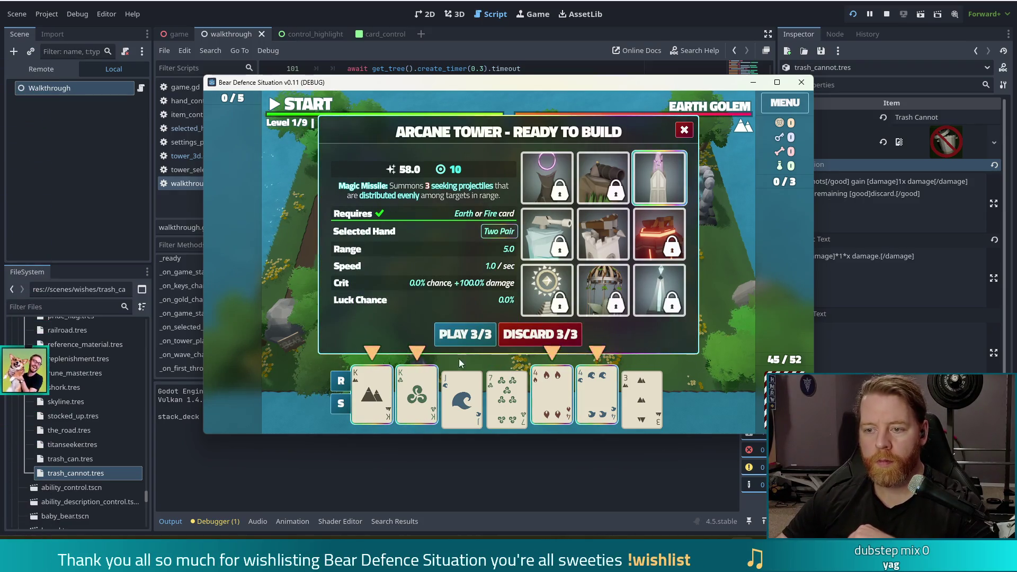
pyautogui.click(466, 332)
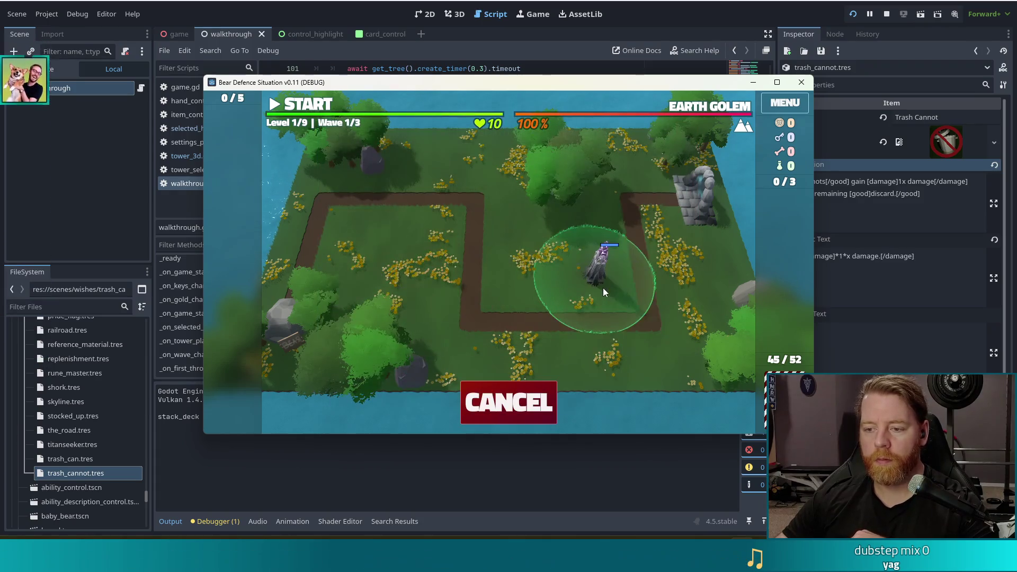
pyautogui.click(605, 285)
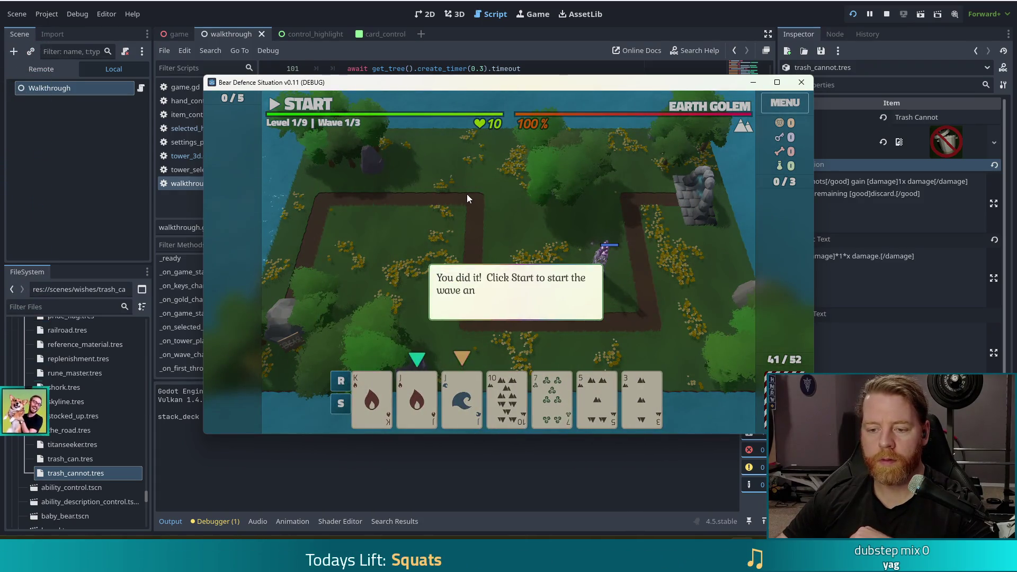
# Start the first wave and clear the tutorial messages that follow
pyautogui.press('space')
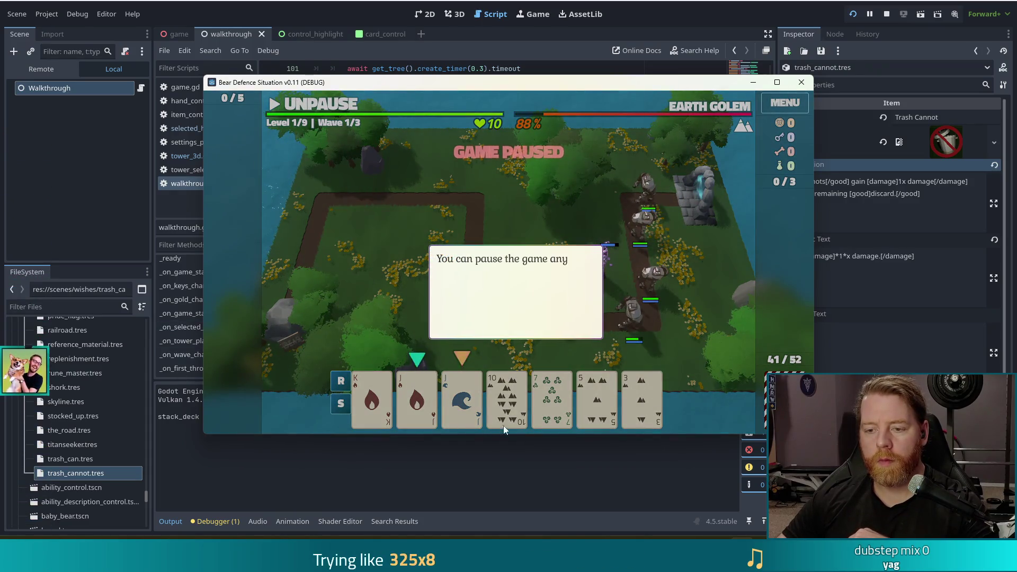
pyautogui.click(576, 218)
pyautogui.click(576, 217)
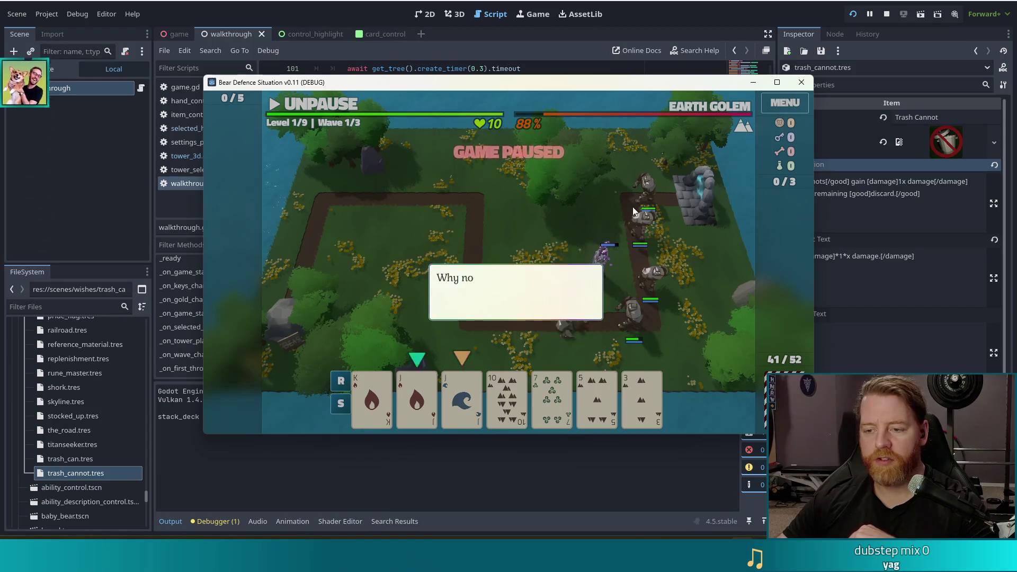
pyautogui.click(666, 210)
# Build two more Arcane Towers inside the path loop from a pair of Jacks and a pair of Queens
pyautogui.click(417, 397)
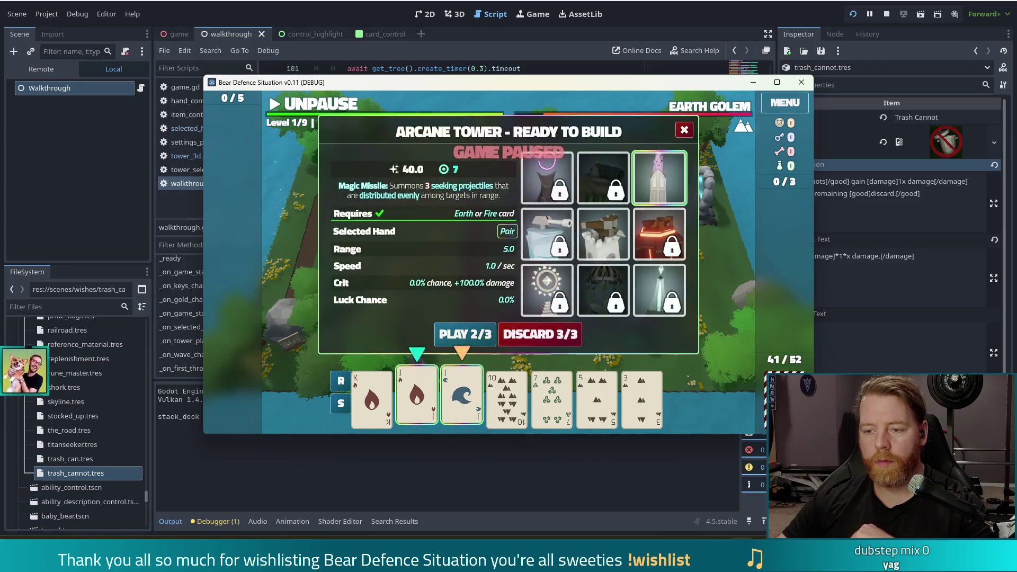
pyautogui.click(471, 333)
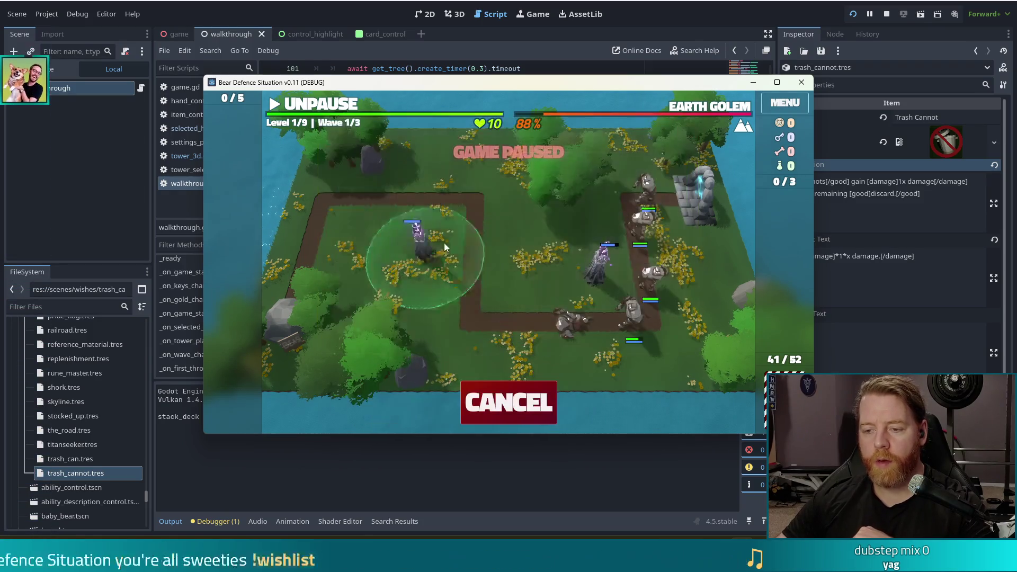
pyautogui.click(513, 271)
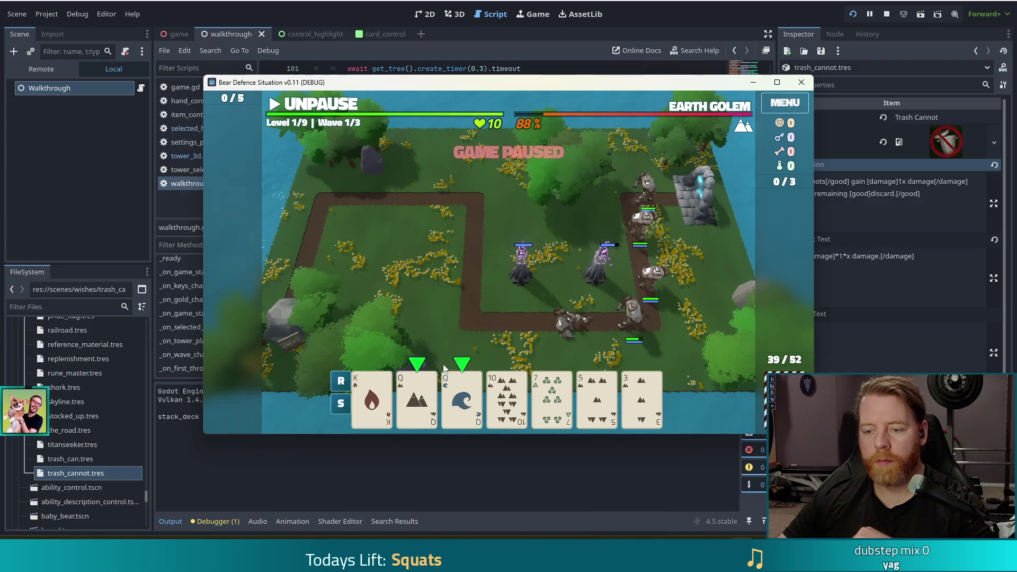
pyautogui.click(425, 402)
pyautogui.click(461, 400)
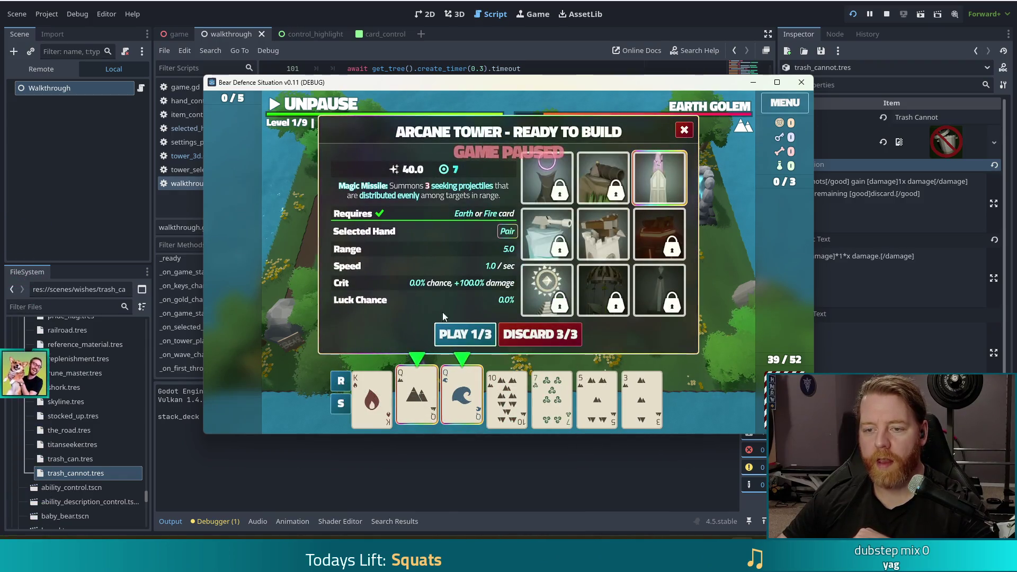
pyautogui.click(471, 338)
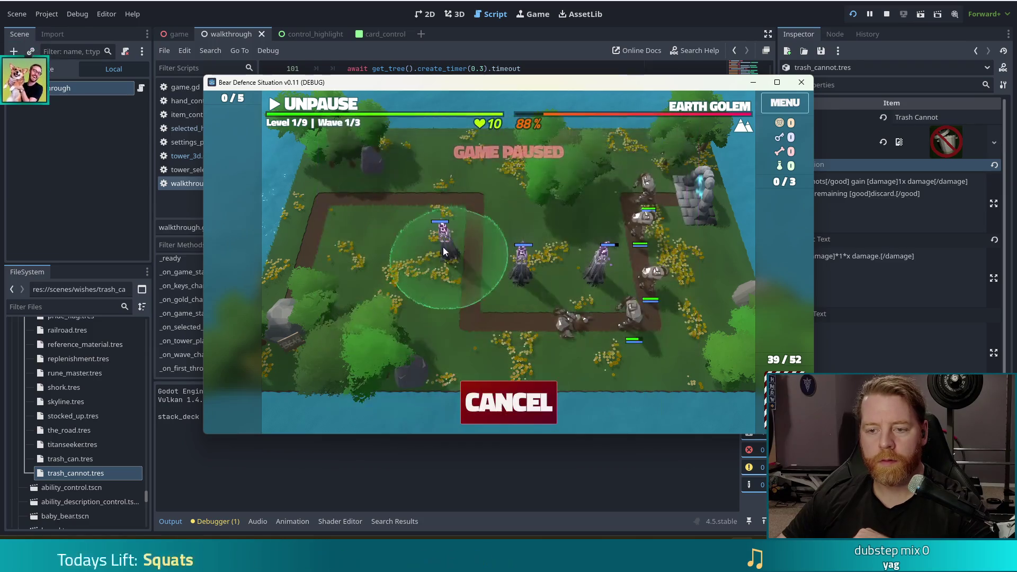
pyautogui.click(433, 234)
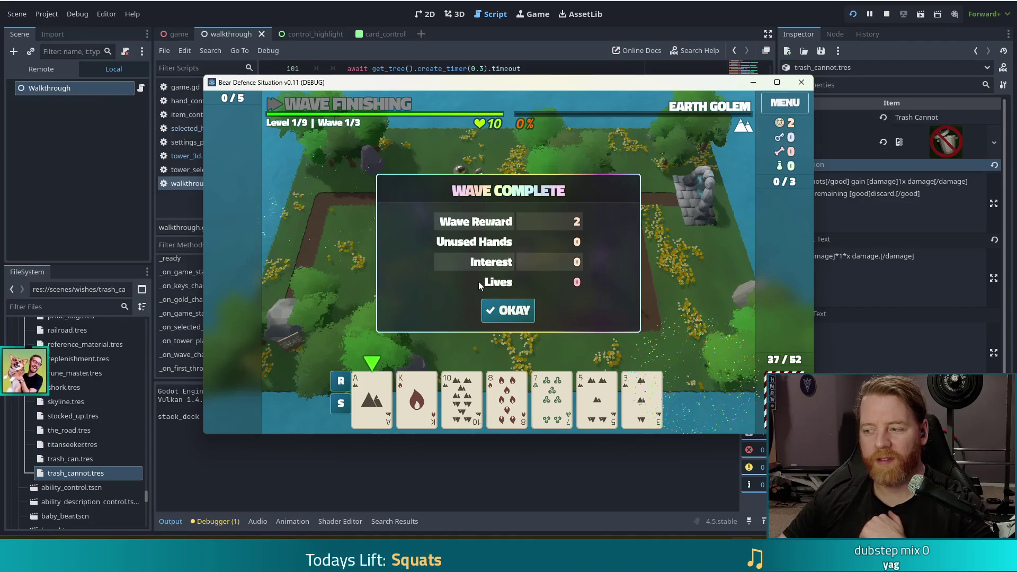
# Accept the 2-gold Wave Complete summary and clear the four gold and enemy-ability tutorial messages
pyautogui.click(508, 312)
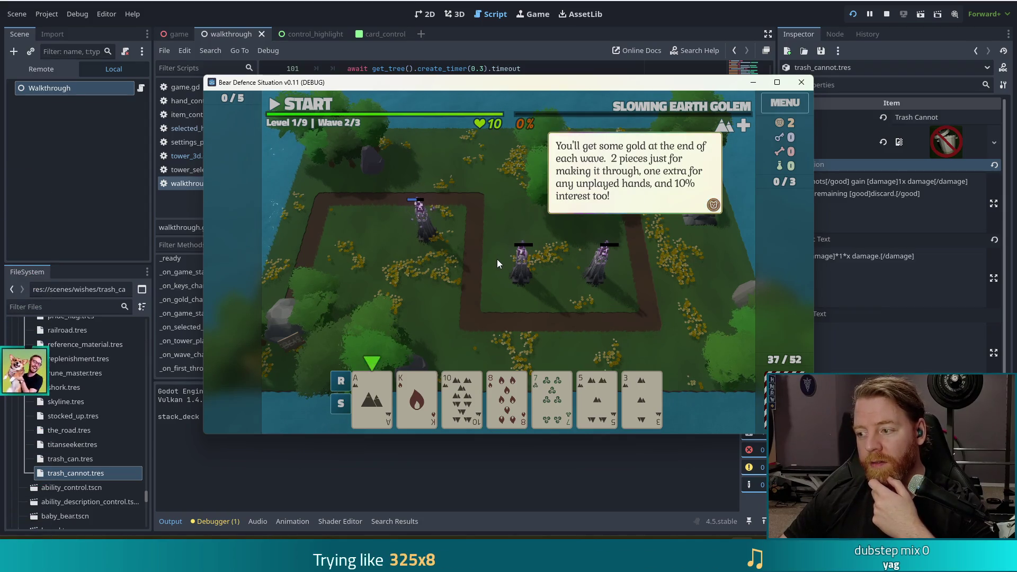
pyautogui.click(641, 272)
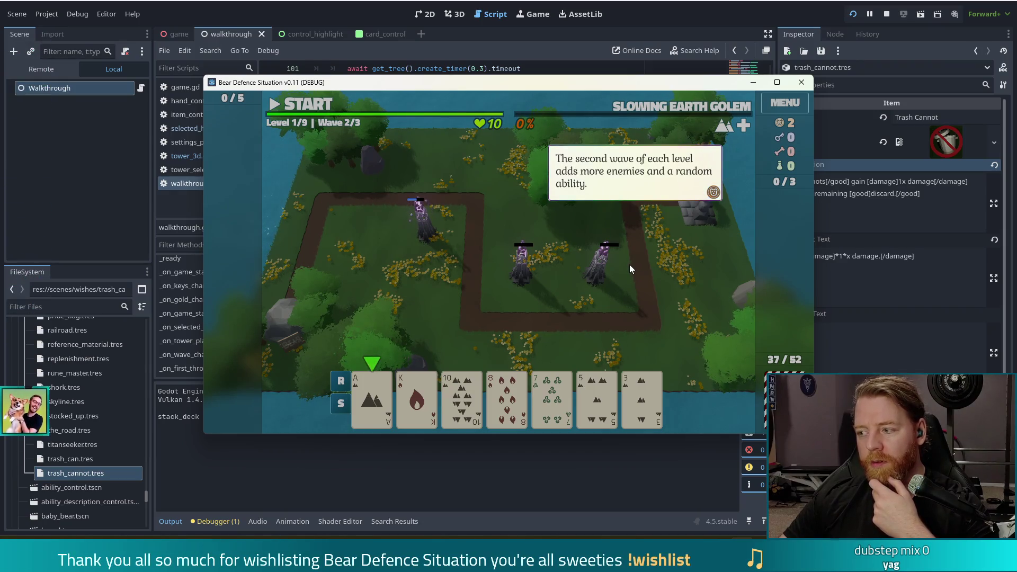
pyautogui.click(629, 265)
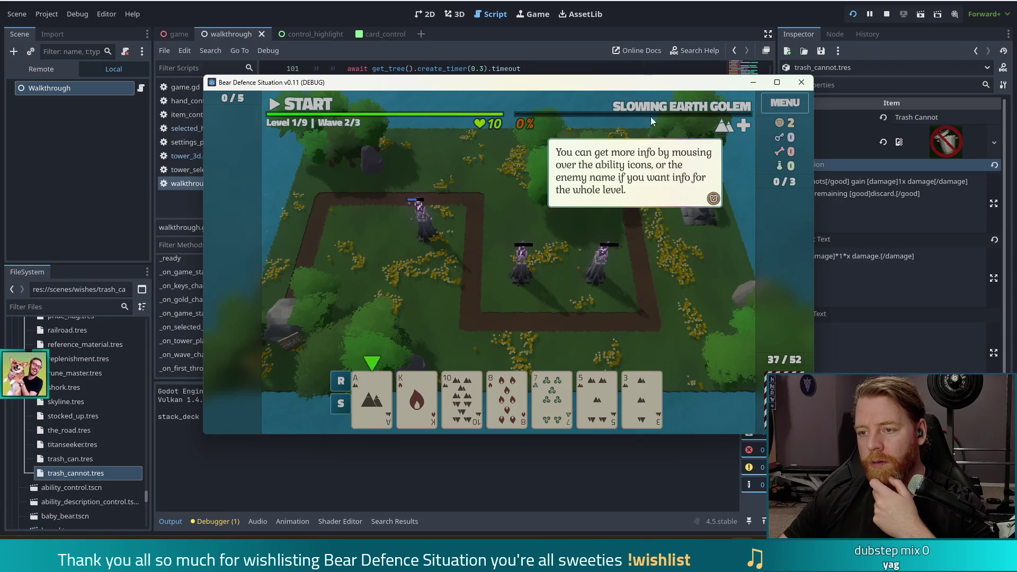
pyautogui.click(640, 278)
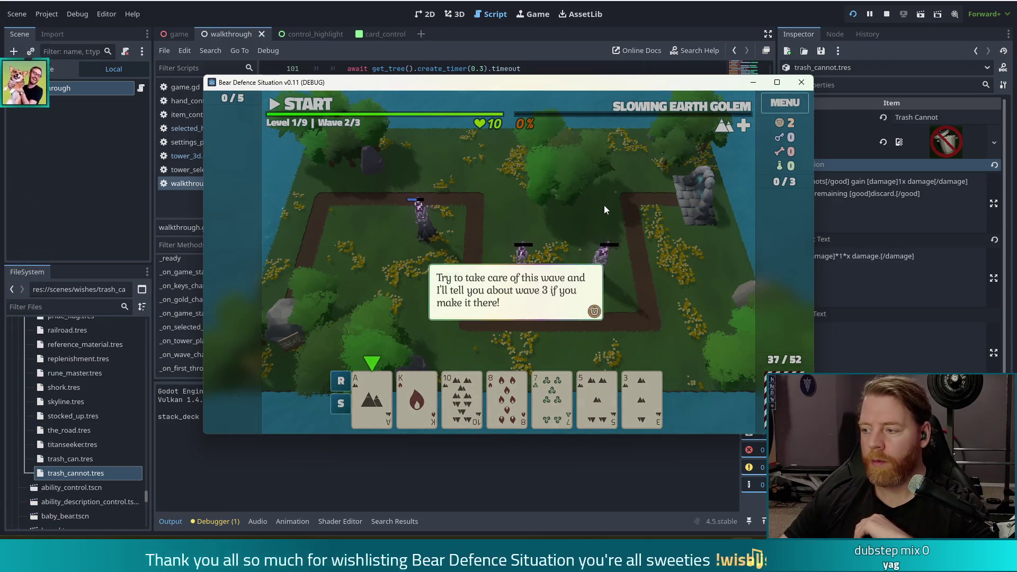
pyautogui.click(604, 206)
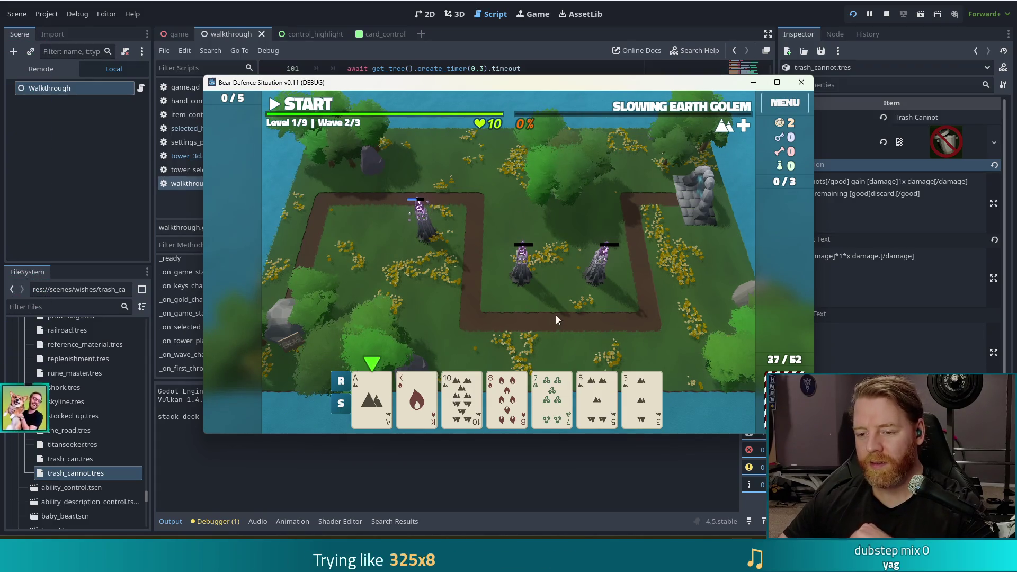
# Try building from the Ace of Earth, cancel the placement, and discard for a new hand
pyautogui.click(551, 395)
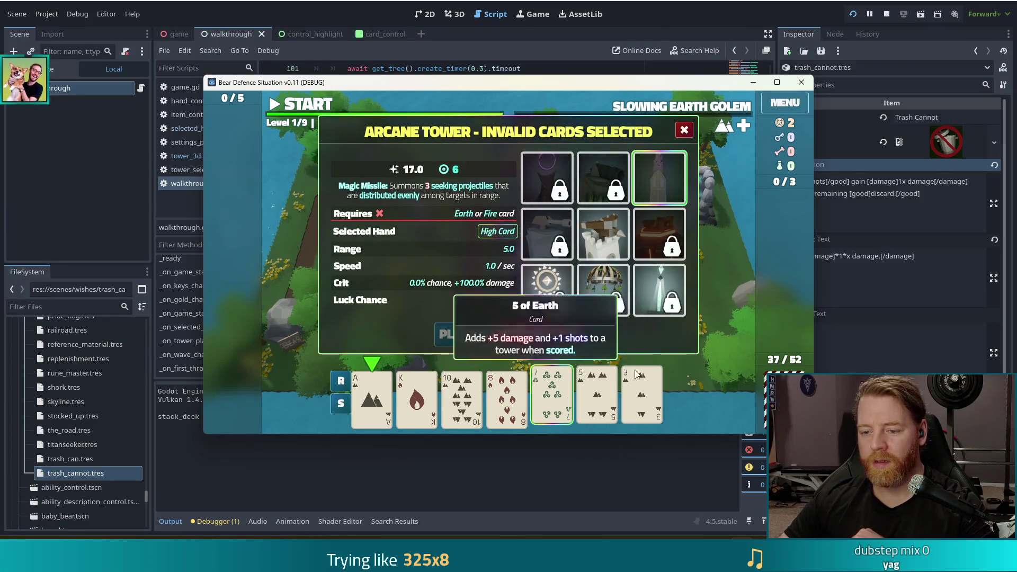
pyautogui.click(597, 395)
pyautogui.click(372, 395)
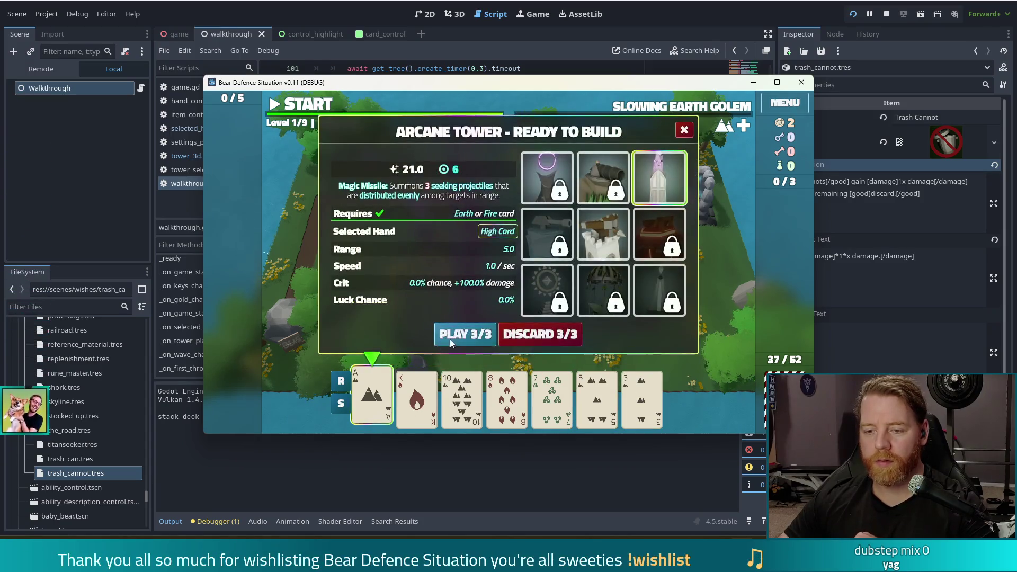
pyautogui.click(451, 339)
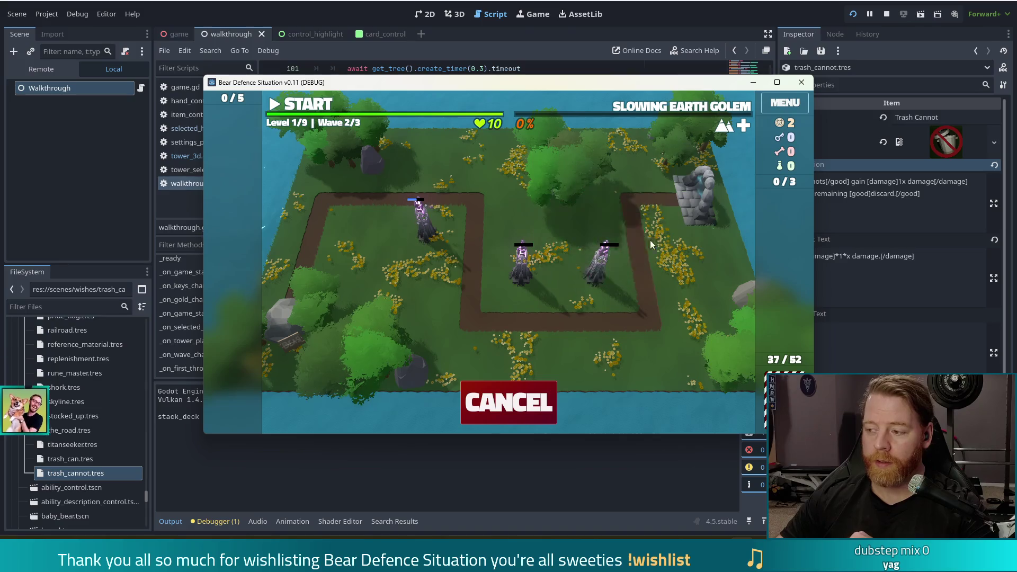
pyautogui.rightClick(635, 280)
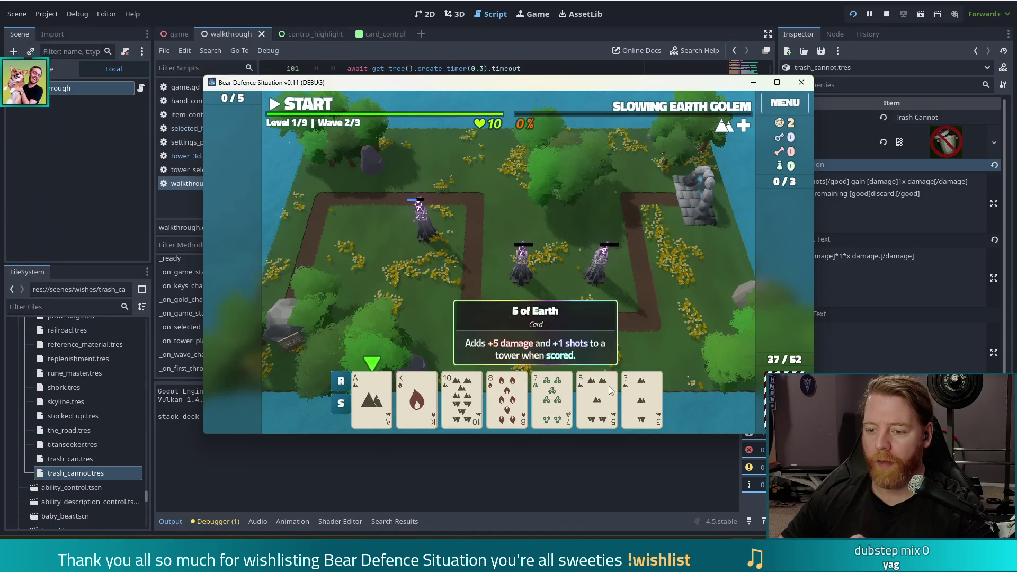
pyautogui.click(558, 336)
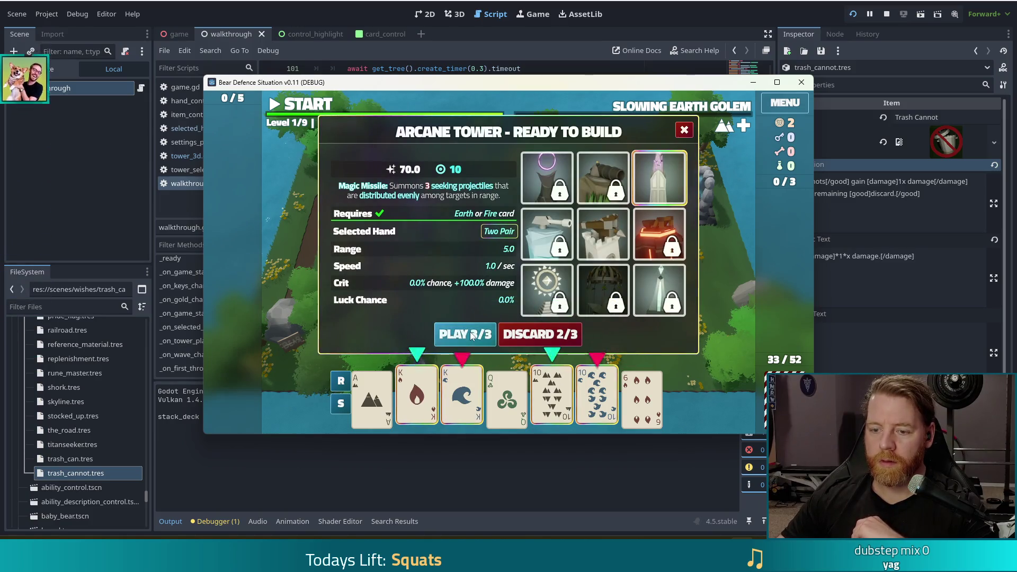
# Place three Arcane Towers, two at the centre of the path loop and one at its top-left
pyautogui.click(472, 335)
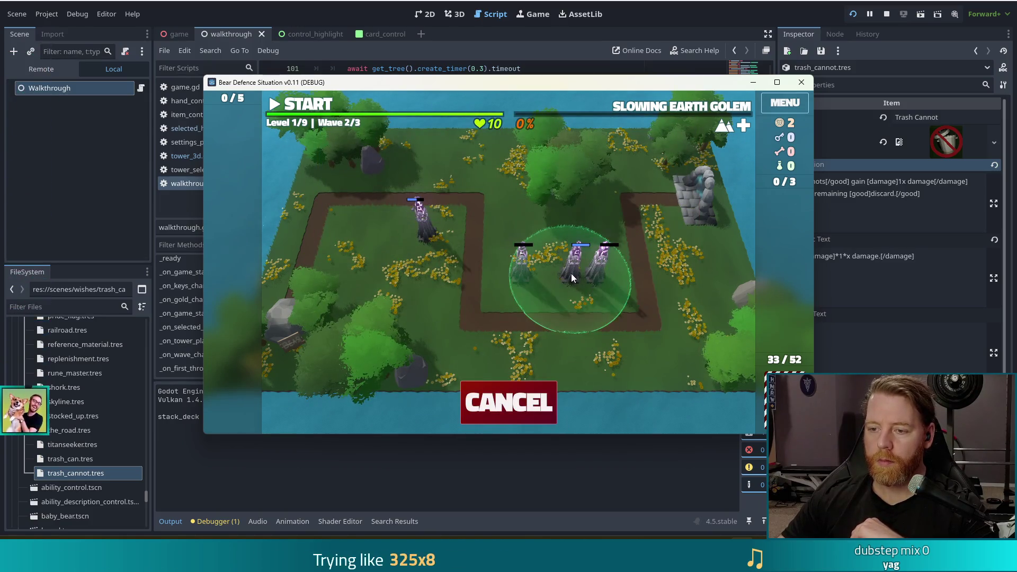
pyautogui.click(565, 276)
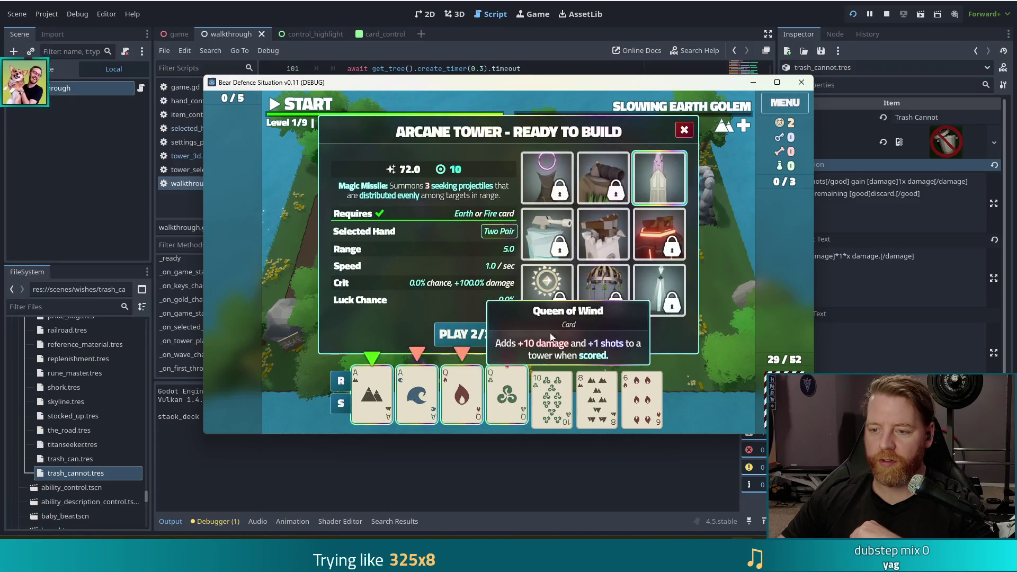
pyautogui.click(463, 334)
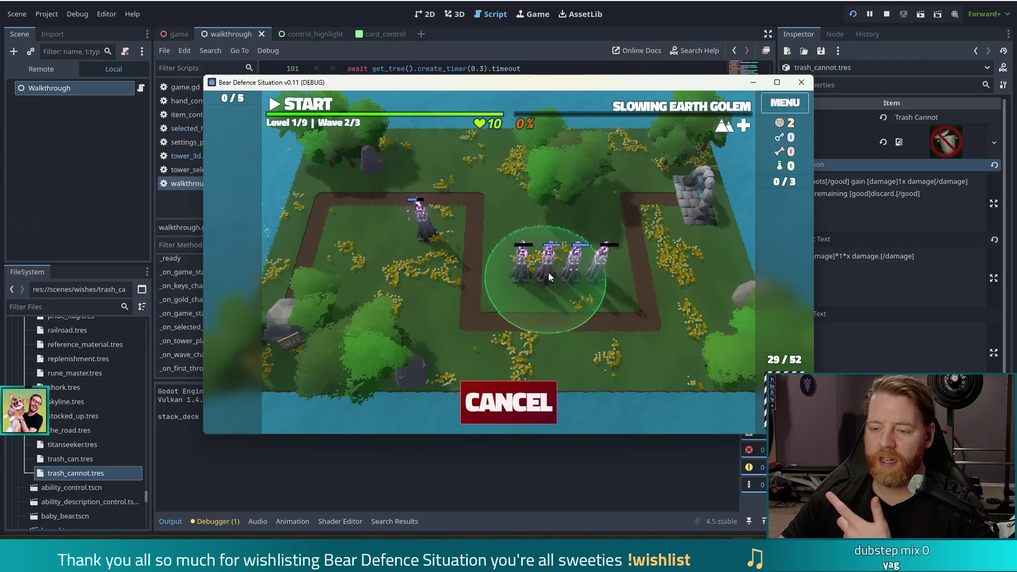
pyautogui.click(548, 272)
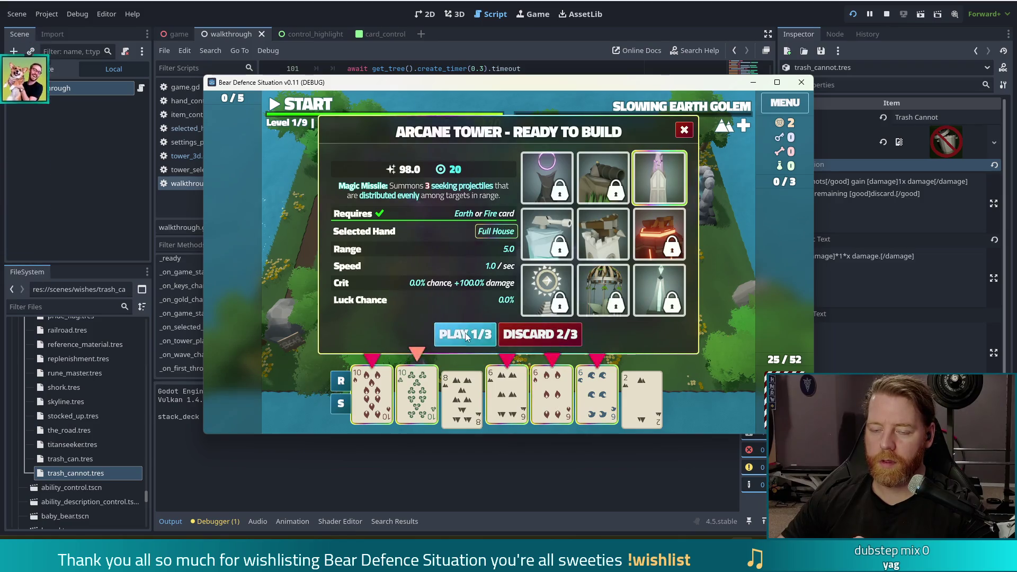
pyautogui.click(466, 337)
pyautogui.click(402, 227)
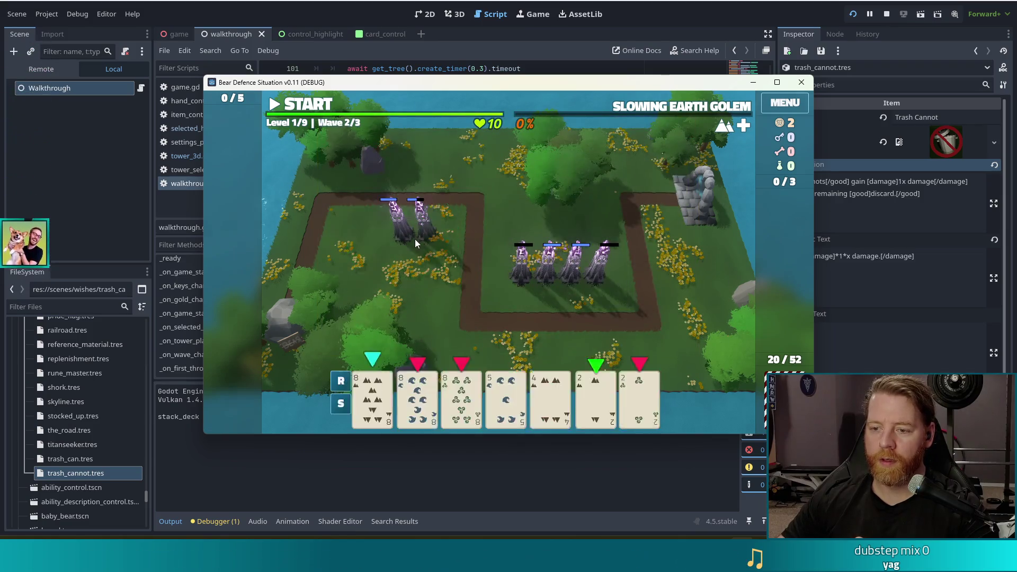
# Run wave 2, then accept its Wave Complete summary to reach wave 3/3
pyautogui.click(307, 103)
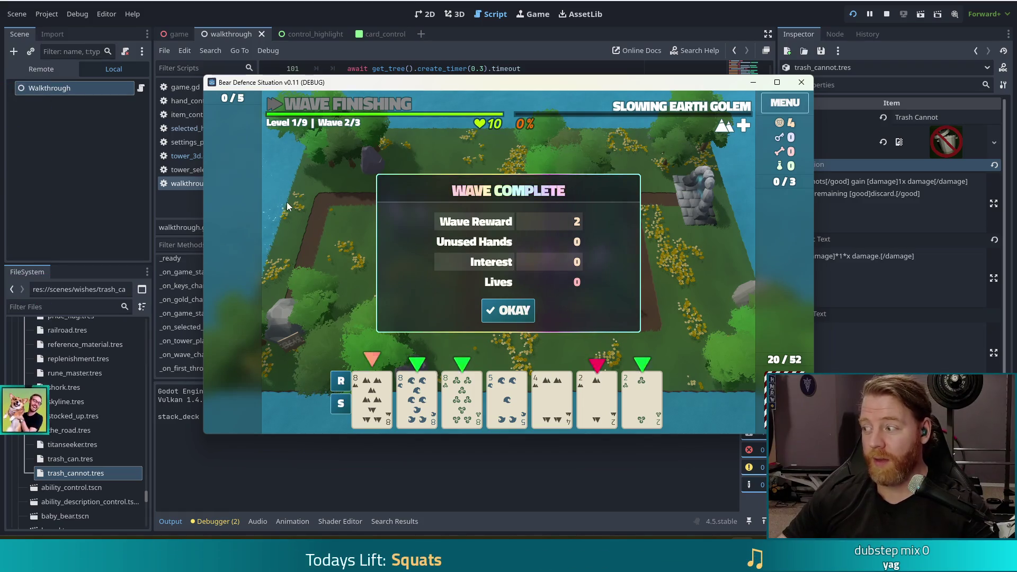
pyautogui.click(517, 310)
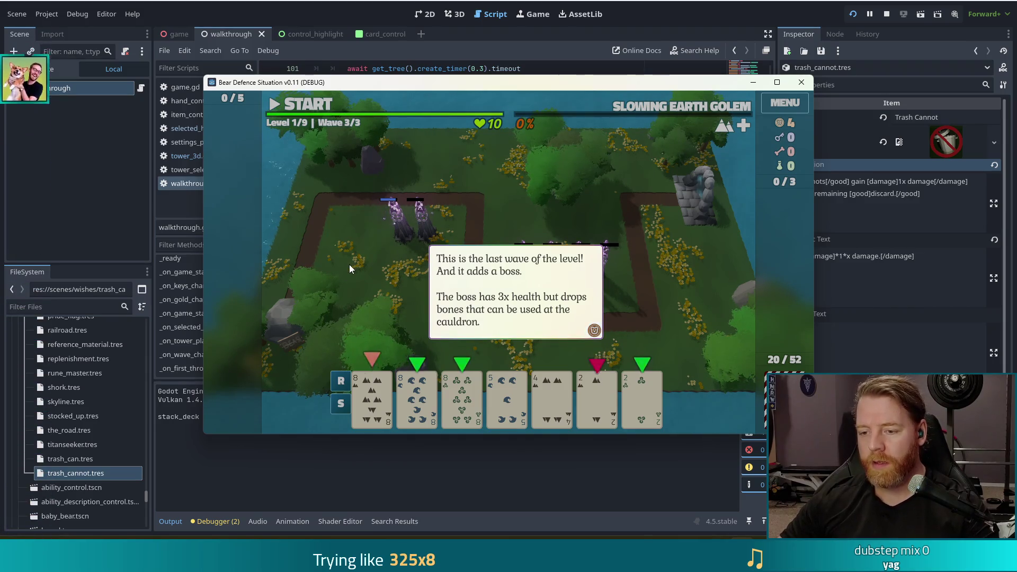
# Dismiss the boss tutorial and build a tower by the right-hand stone ruin from a Full House of 8s and 2s
pyautogui.click(365, 251)
pyautogui.click(447, 239)
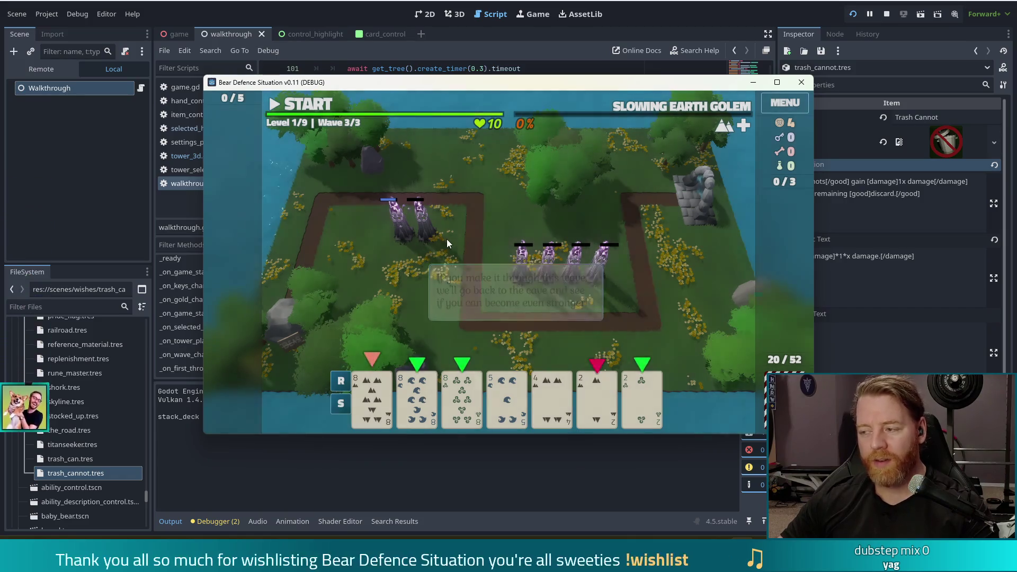
pyautogui.click(372, 397)
pyautogui.click(417, 397)
pyautogui.click(462, 398)
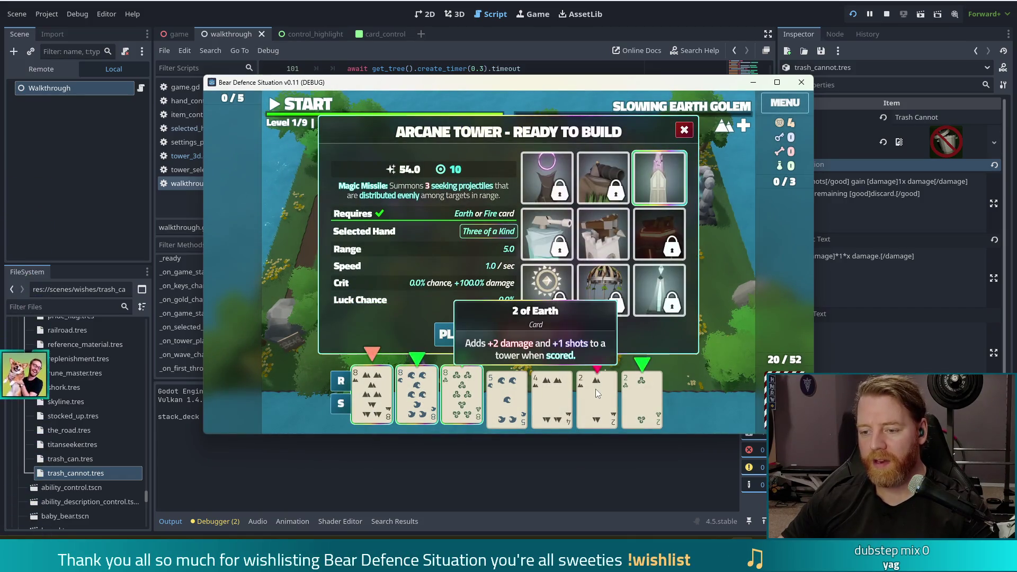
pyautogui.click(597, 393)
pyautogui.click(642, 393)
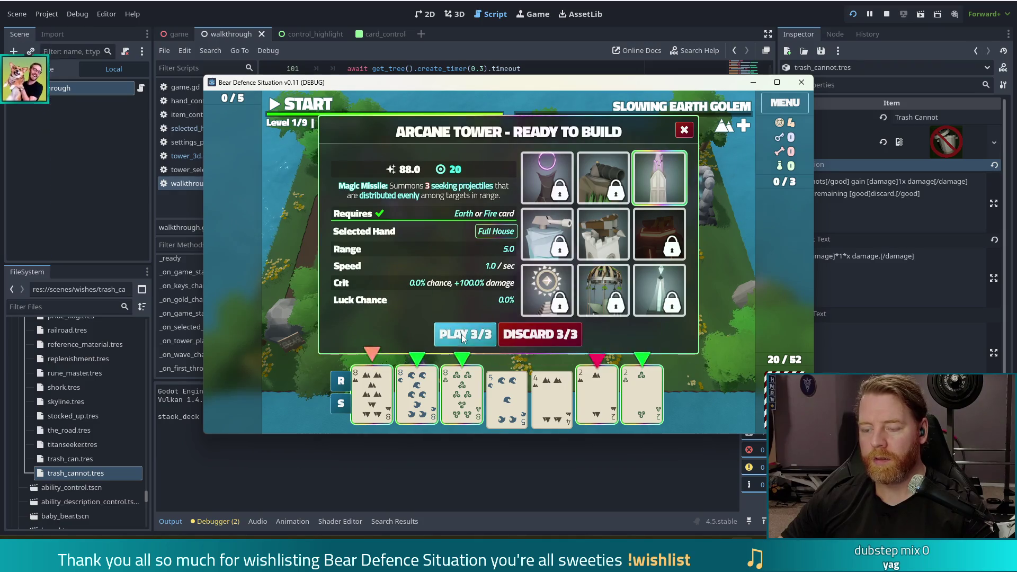
pyautogui.click(462, 334)
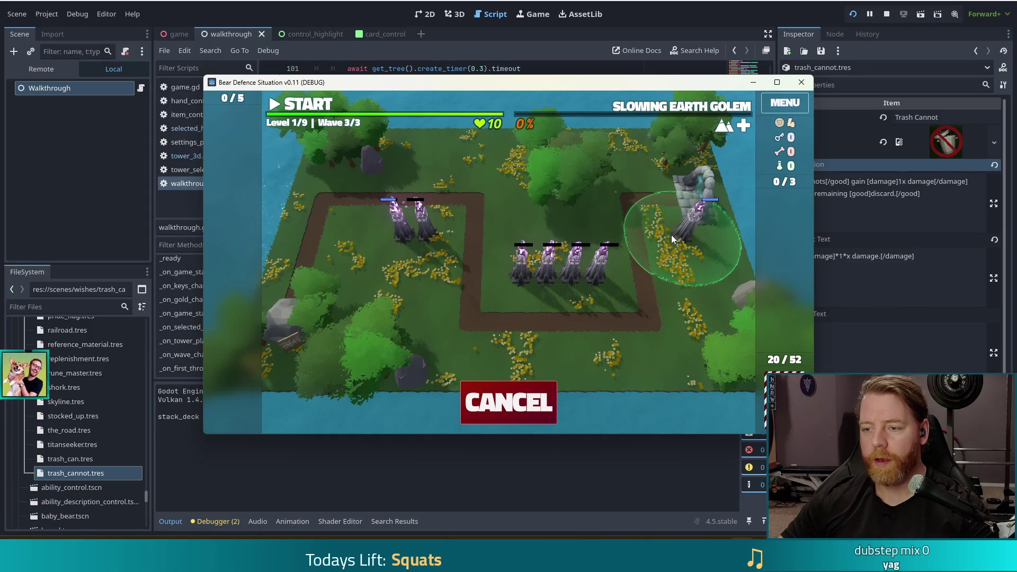
pyautogui.click(672, 234)
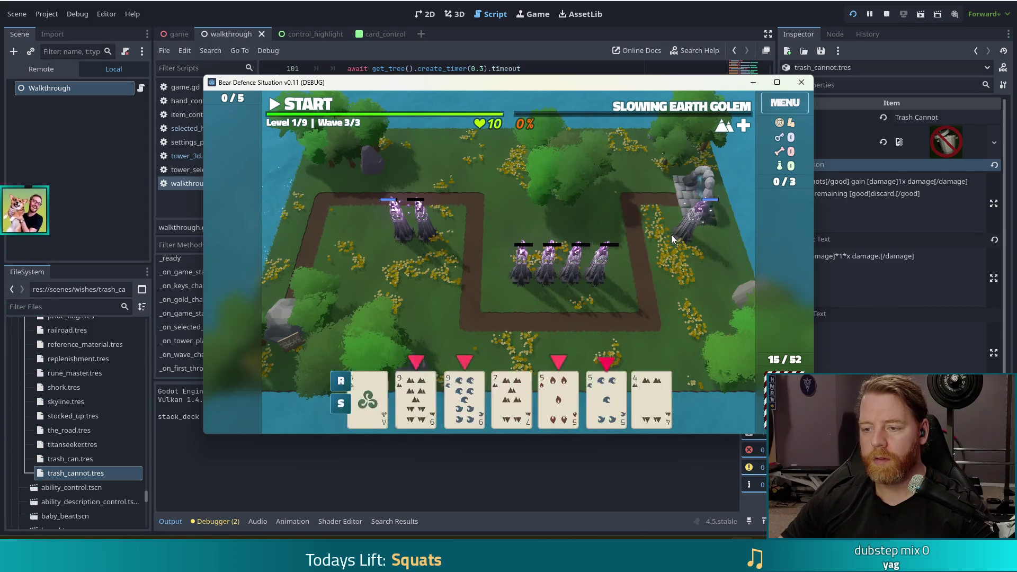
# Build an Arcane Tower among the central towers from a Two Pair of 9s and 5s
pyautogui.click(433, 384)
pyautogui.click(462, 394)
pyautogui.click(552, 395)
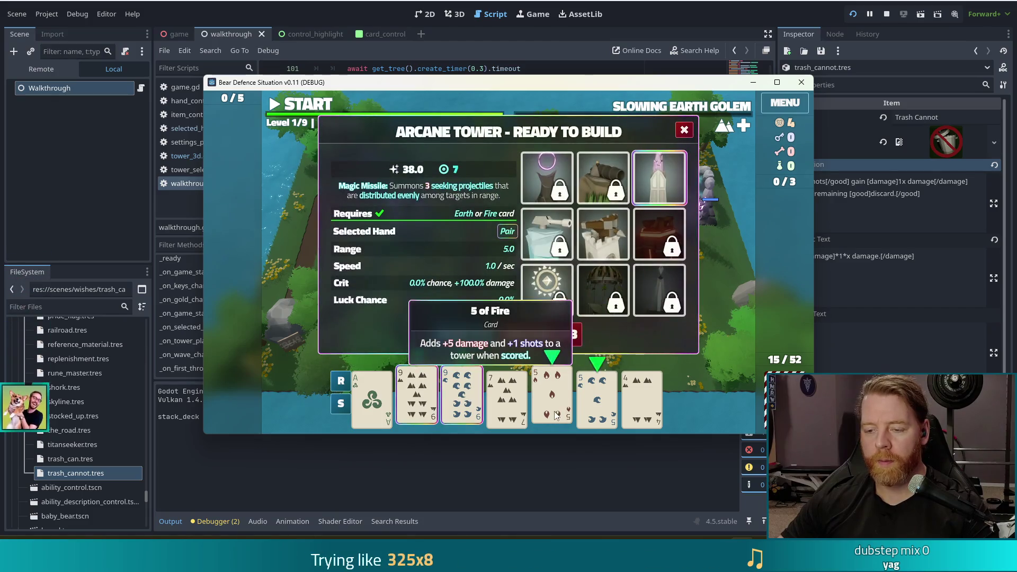
pyautogui.click(597, 395)
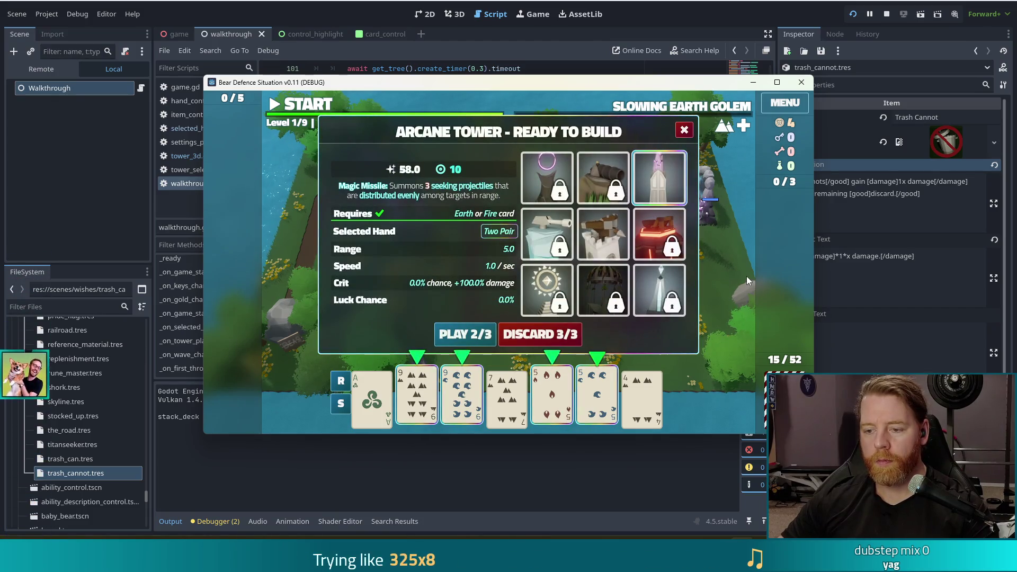
pyautogui.click(459, 337)
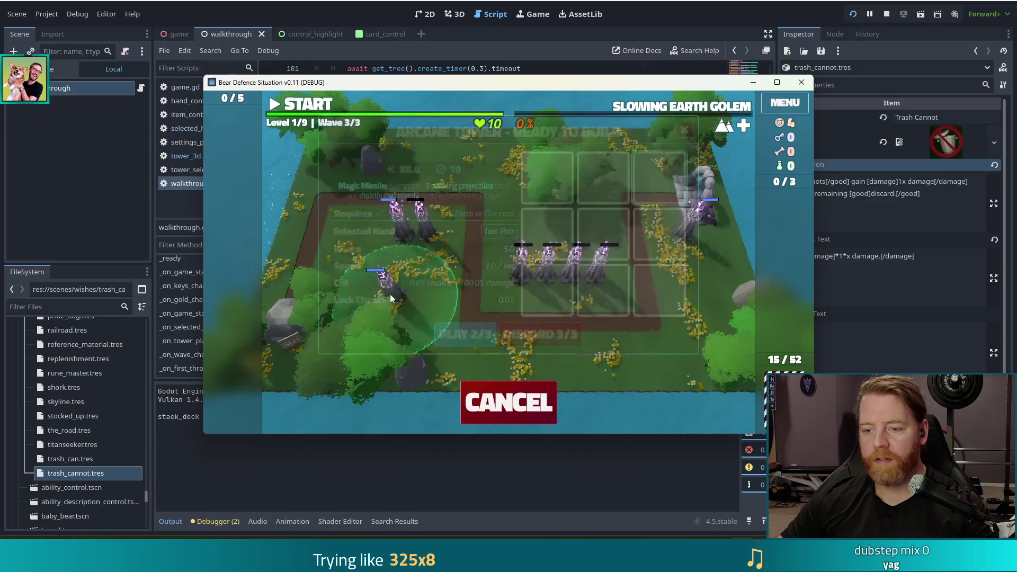
pyautogui.click(594, 269)
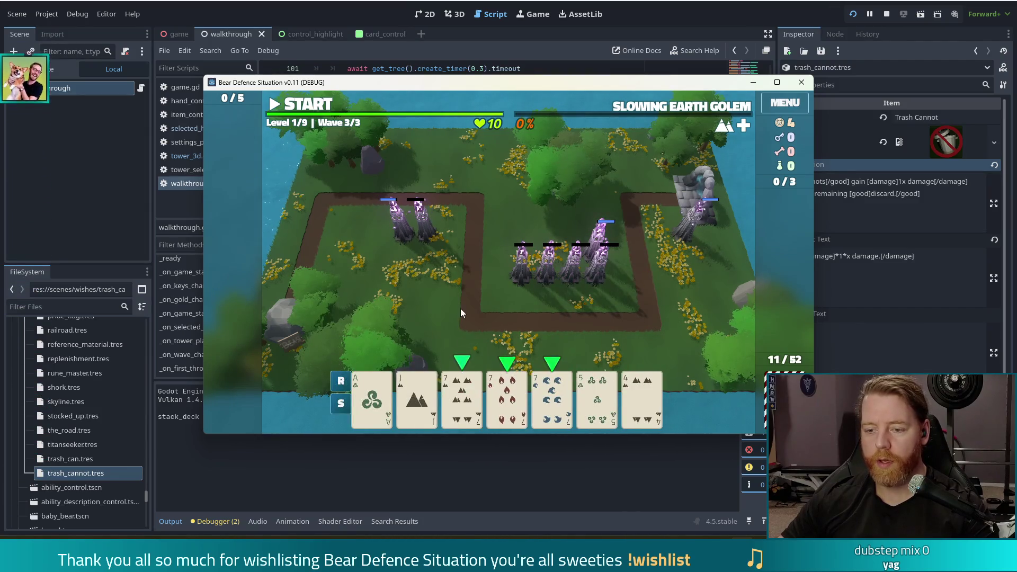
# Discard, build a top-left tower from a Full House of 7s and aces, and finish the wave
pyautogui.click(597, 398)
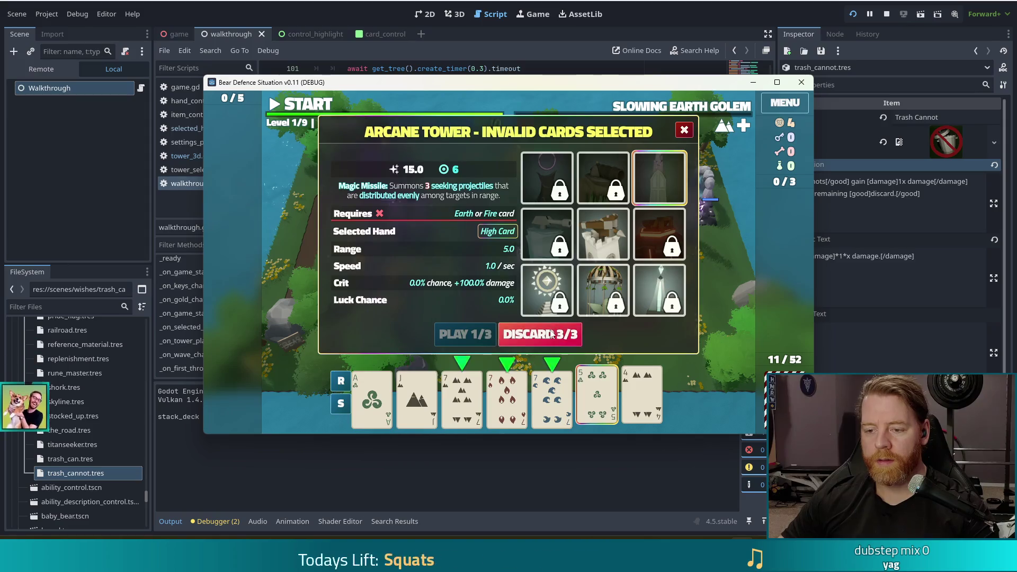
pyautogui.click(551, 333)
pyautogui.click(597, 395)
pyautogui.click(552, 394)
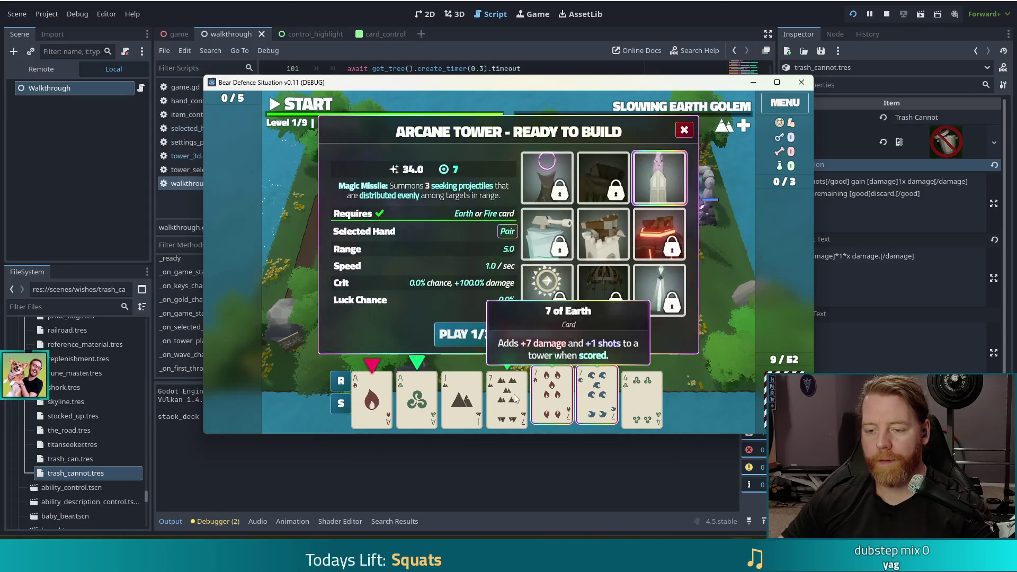
pyautogui.click(514, 398)
pyautogui.click(417, 397)
pyautogui.click(372, 397)
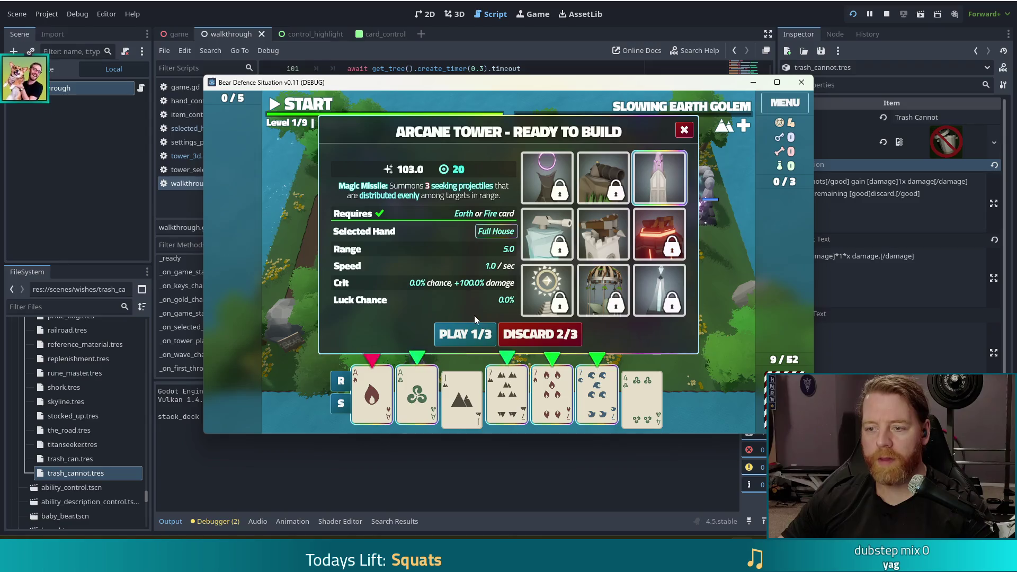
pyautogui.click(466, 334)
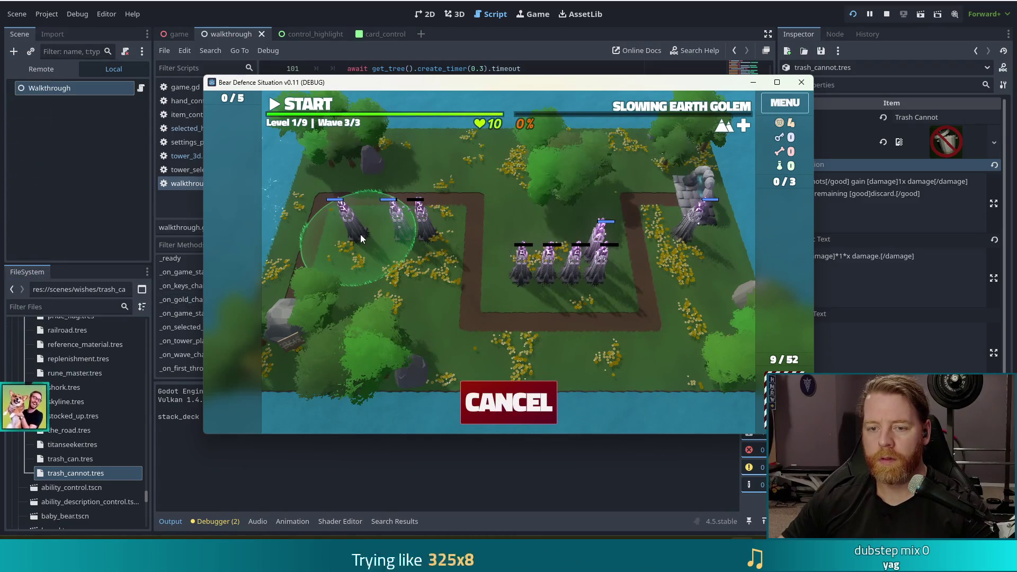
pyautogui.click(360, 234)
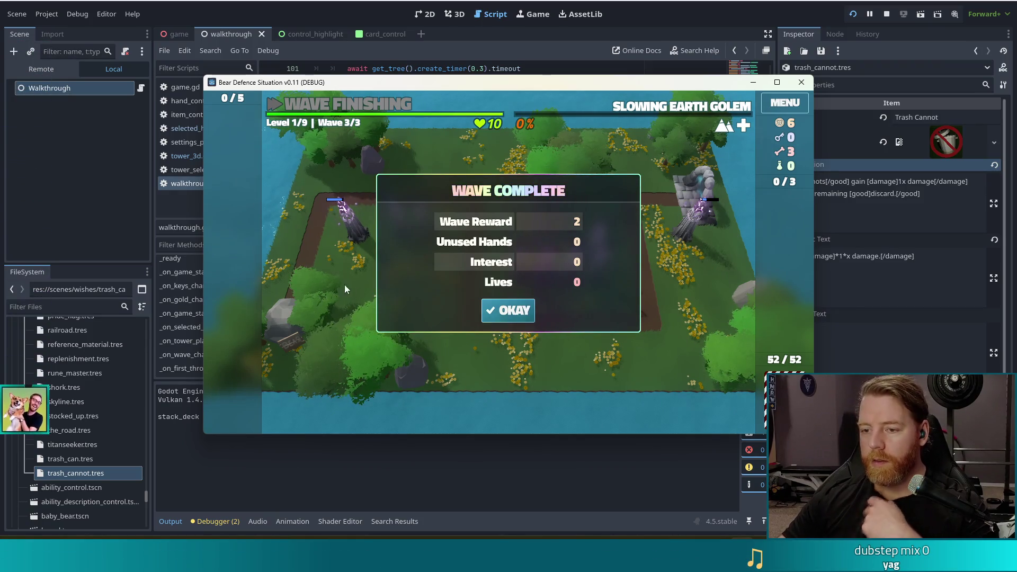
pyautogui.click(494, 310)
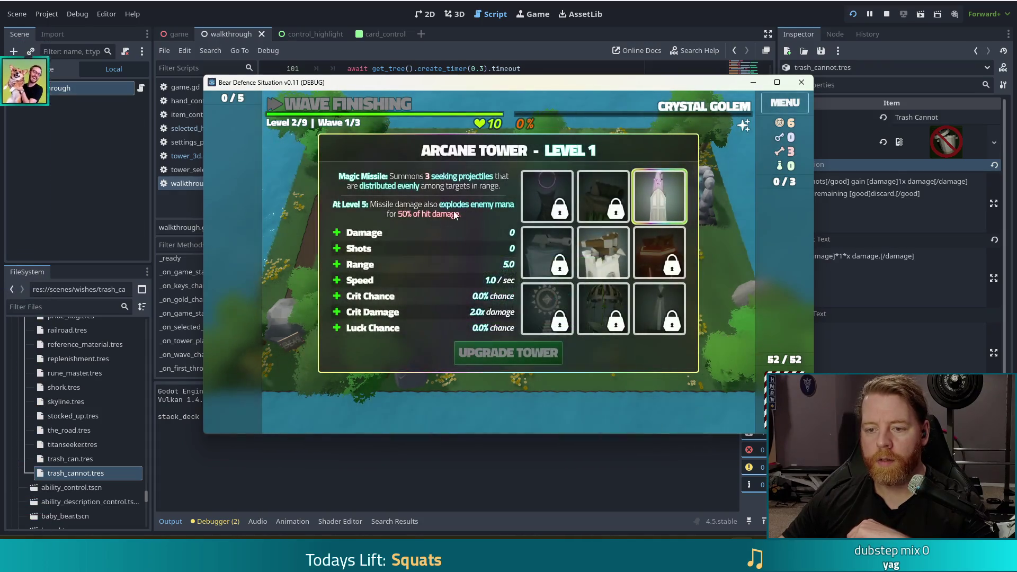
# Upgrade the Arcane Tower with extra Shots and advance the cave tutorial to the Cauldron
pyautogui.click(421, 250)
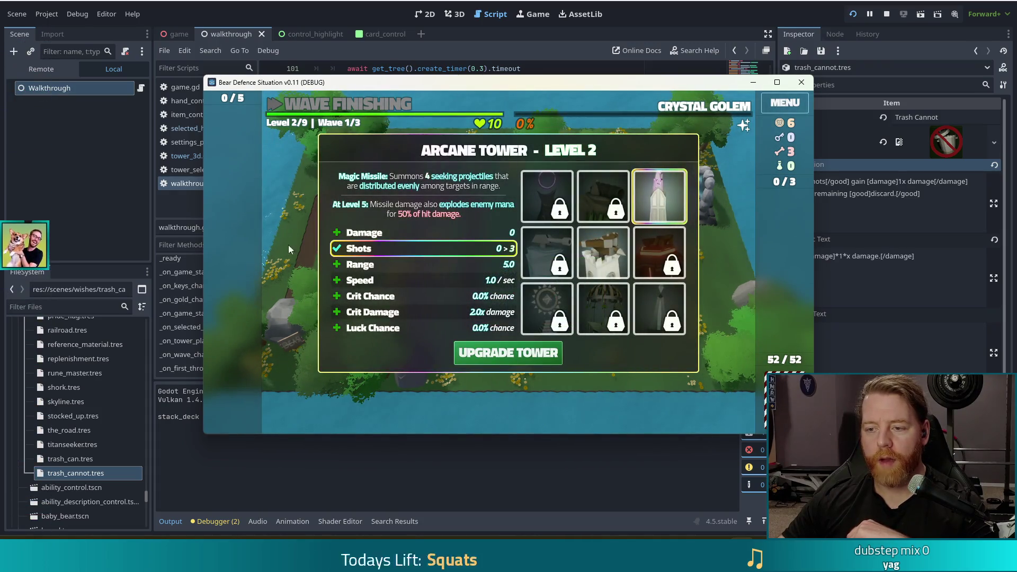
pyautogui.click(530, 355)
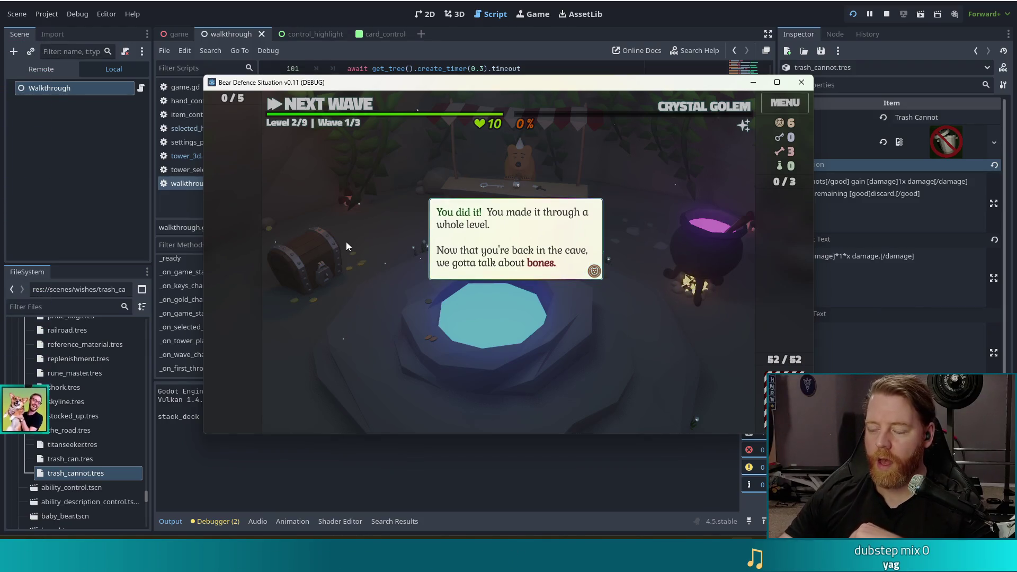
pyautogui.click(379, 222)
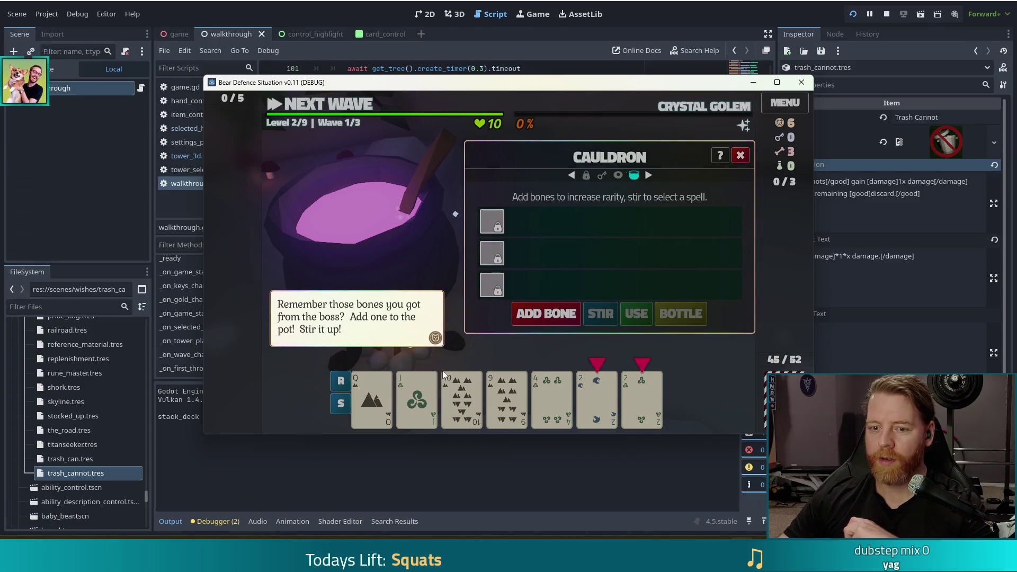
# Close the bones tutorial, add a bone to the cauldron and stir it
pyautogui.click(383, 220)
pyautogui.click(546, 313)
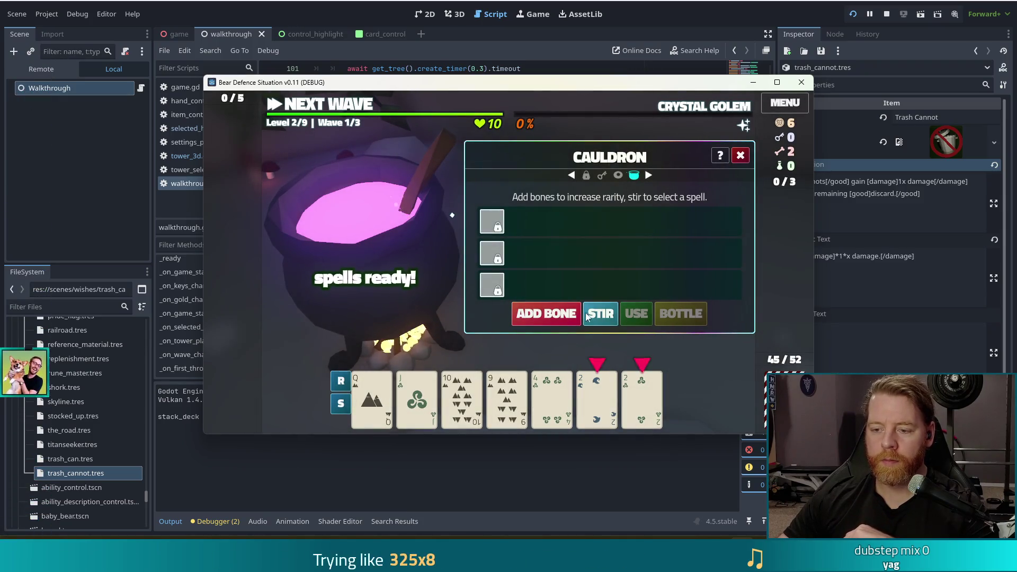
pyautogui.click(607, 315)
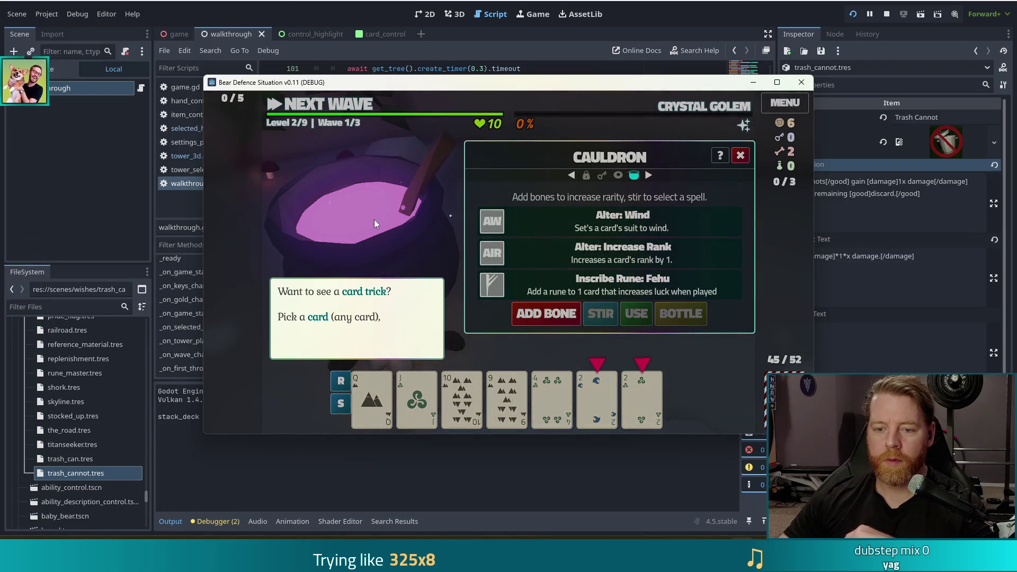
# Cast the Fehu rune onto the Queen card, clear the tutorial messages, and add another bone
pyautogui.click(291, 295)
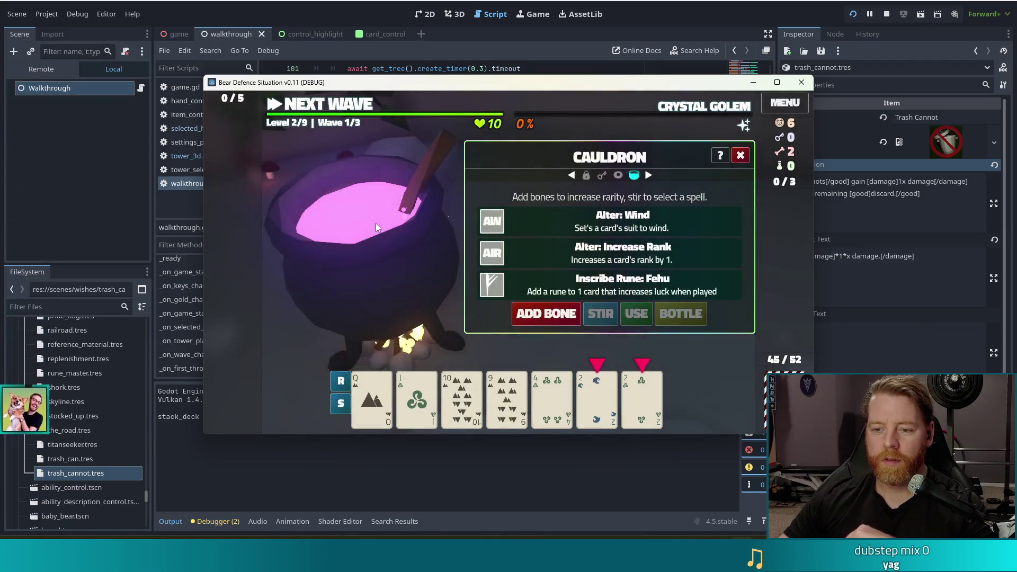
pyautogui.click(377, 390)
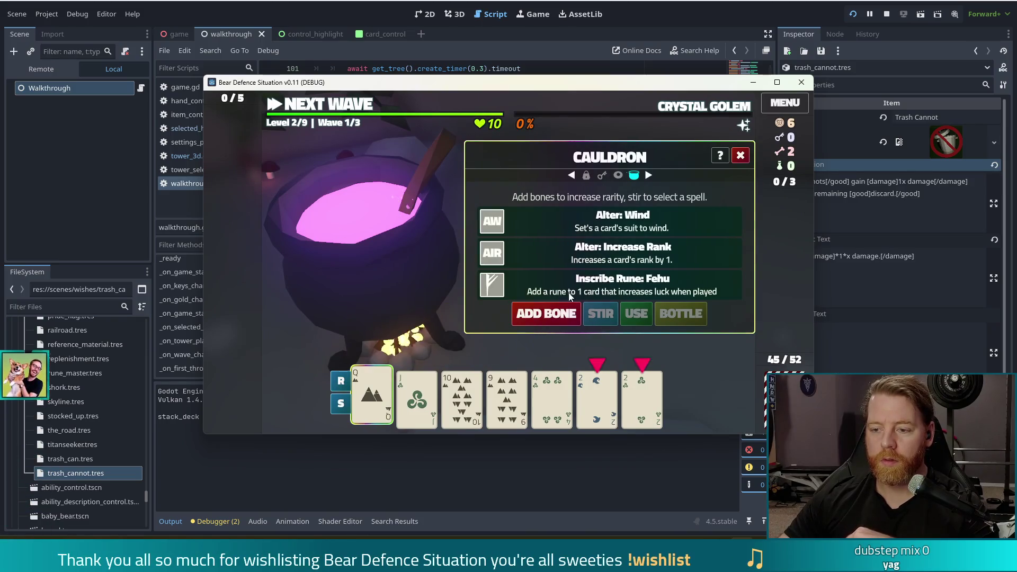
pyautogui.click(637, 315)
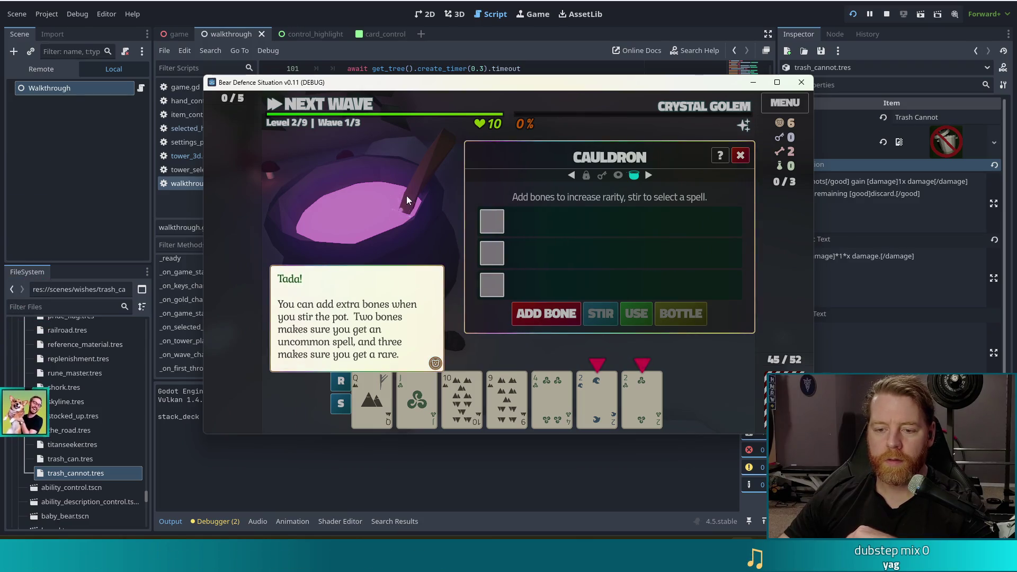
pyautogui.click(370, 175)
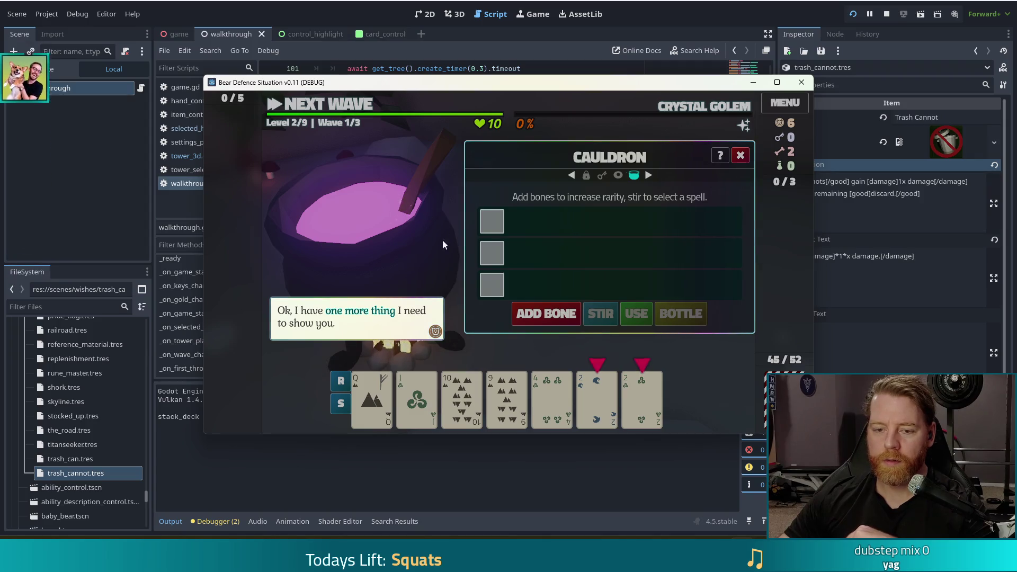
pyautogui.click(416, 222)
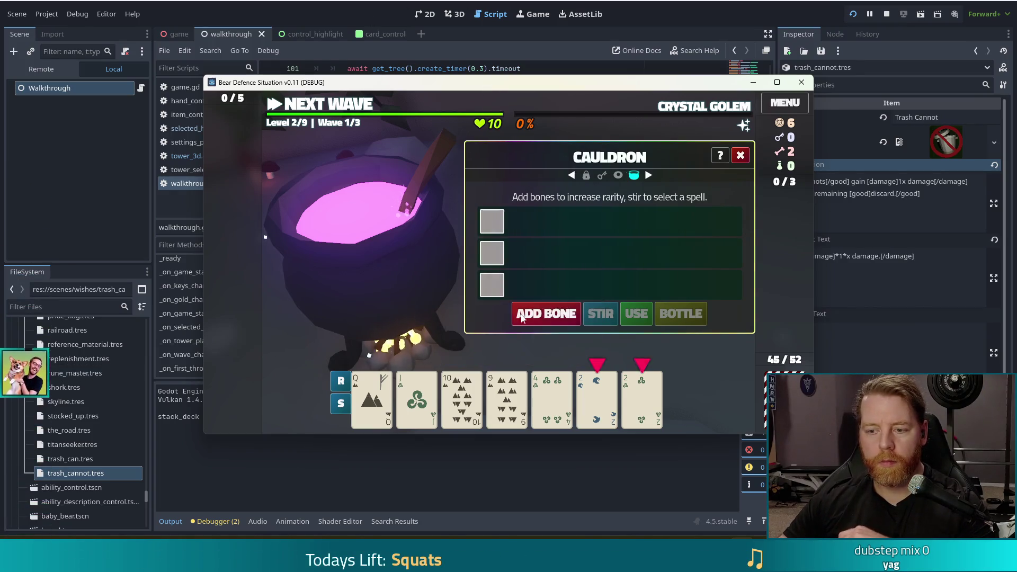
pyautogui.click(546, 314)
# Stir the cauldron and cast Increase Rank on the 9 of Earth
pyautogui.click(603, 321)
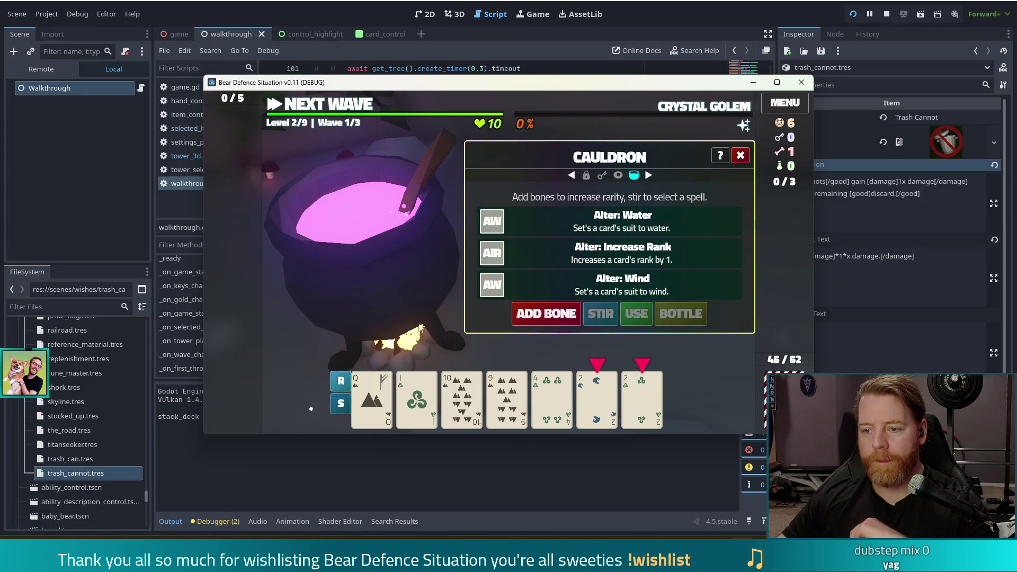
pyautogui.moveTo(503, 406)
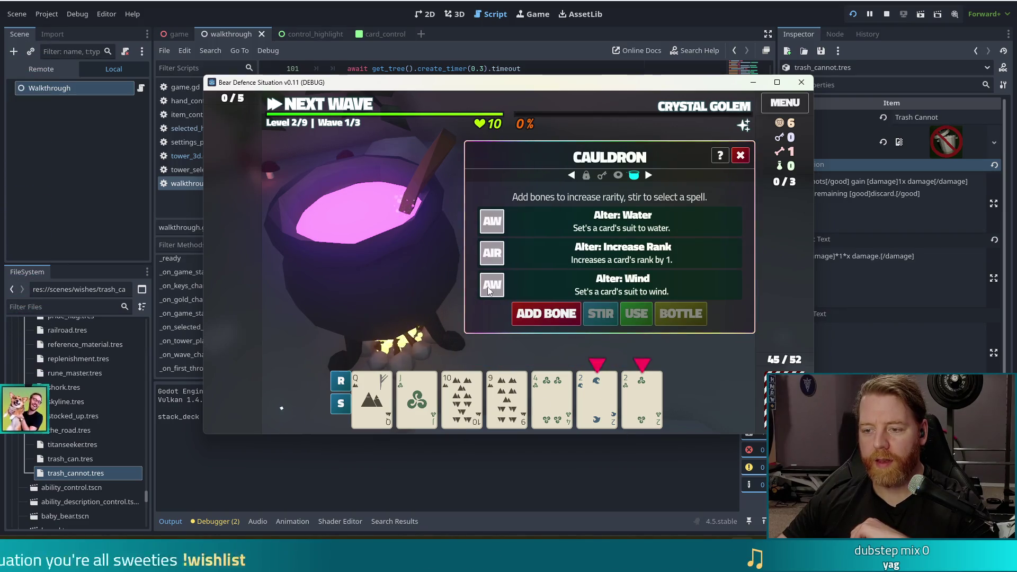
pyautogui.moveTo(594, 418)
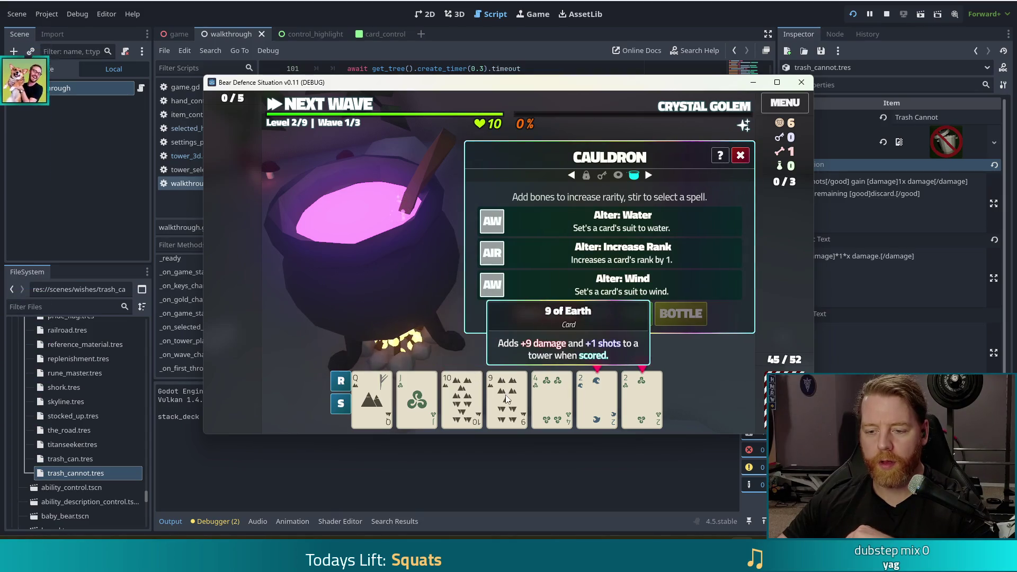
pyautogui.click(644, 314)
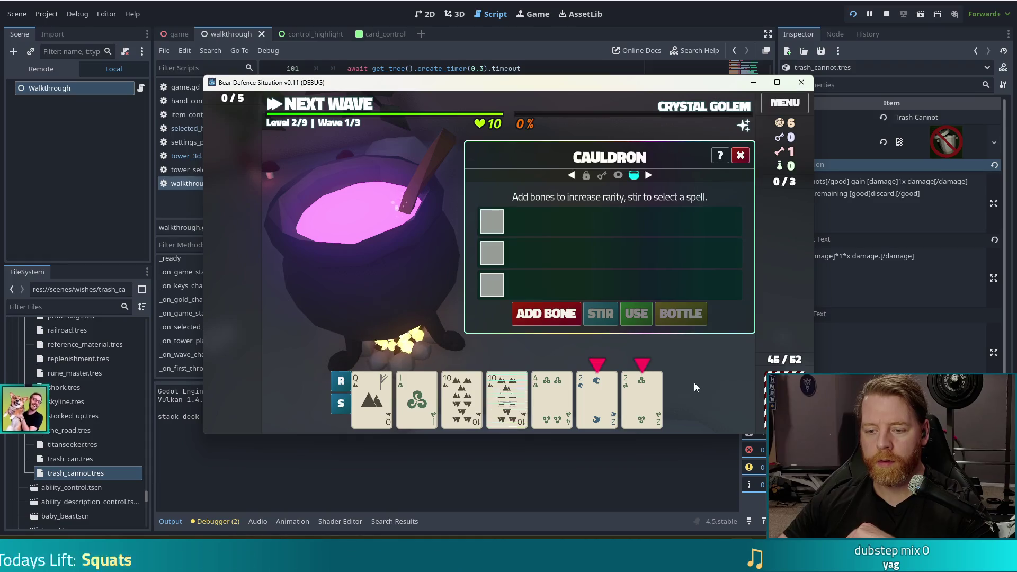
# Add another bone, stir, and cast Alter: Fire to turn the 2 of Water into Fire
pyautogui.click(549, 317)
pyautogui.click(612, 316)
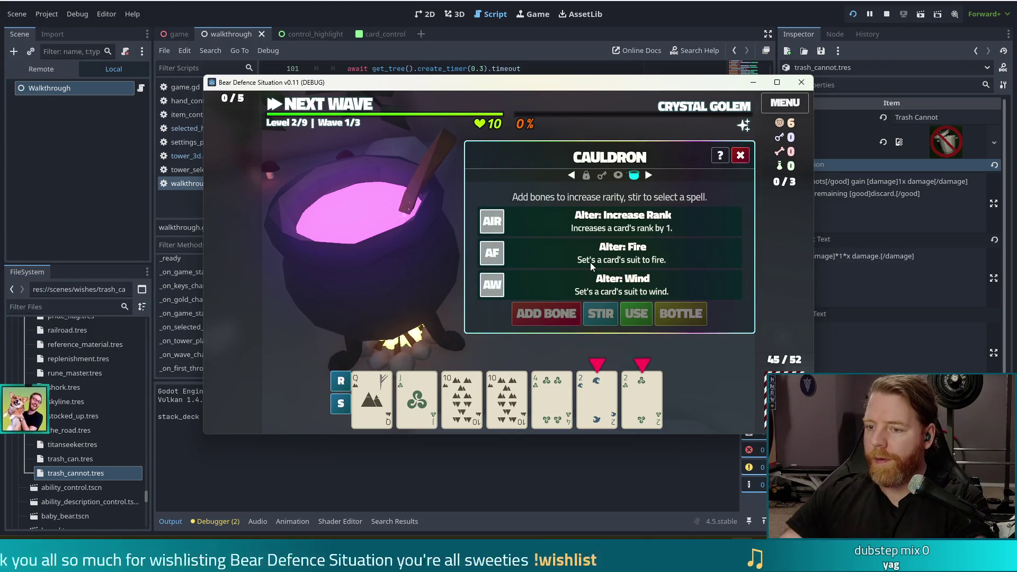
pyautogui.click(597, 398)
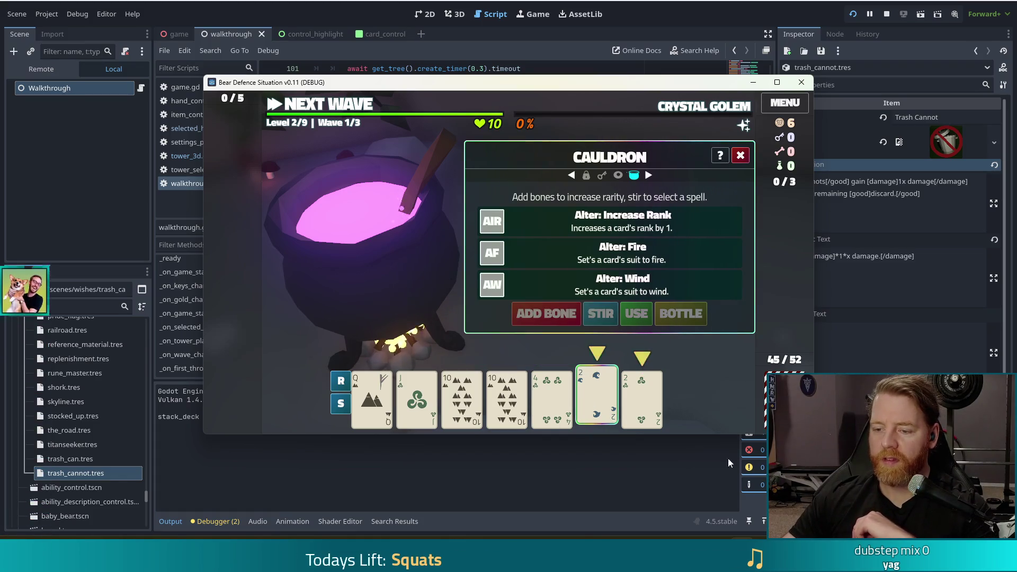
pyautogui.click(636, 313)
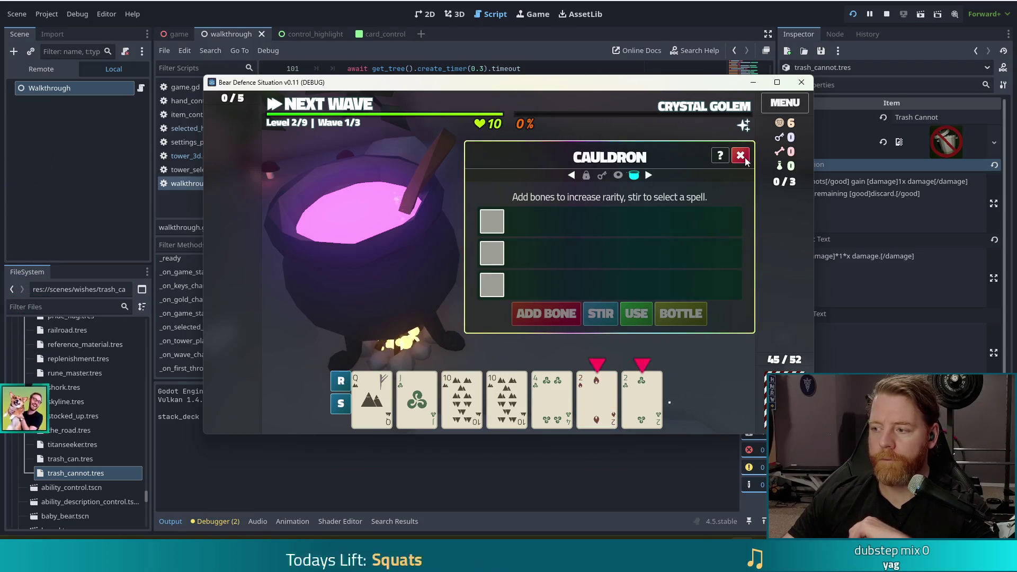
pyautogui.moveTo(466, 430)
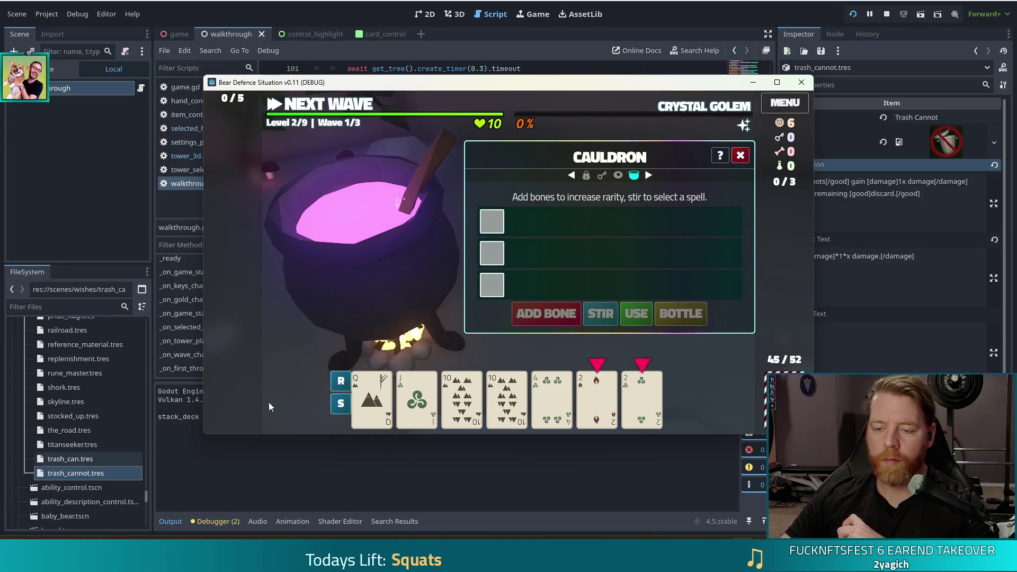
# Leave the Cauldron and buy the Key from the bear's shop
pyautogui.click(740, 155)
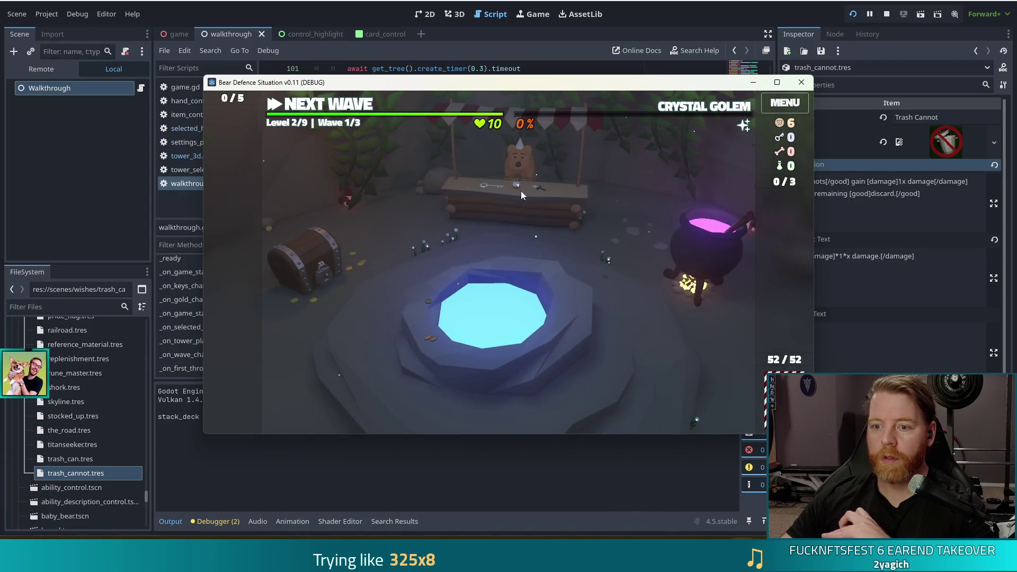
pyautogui.click(521, 193)
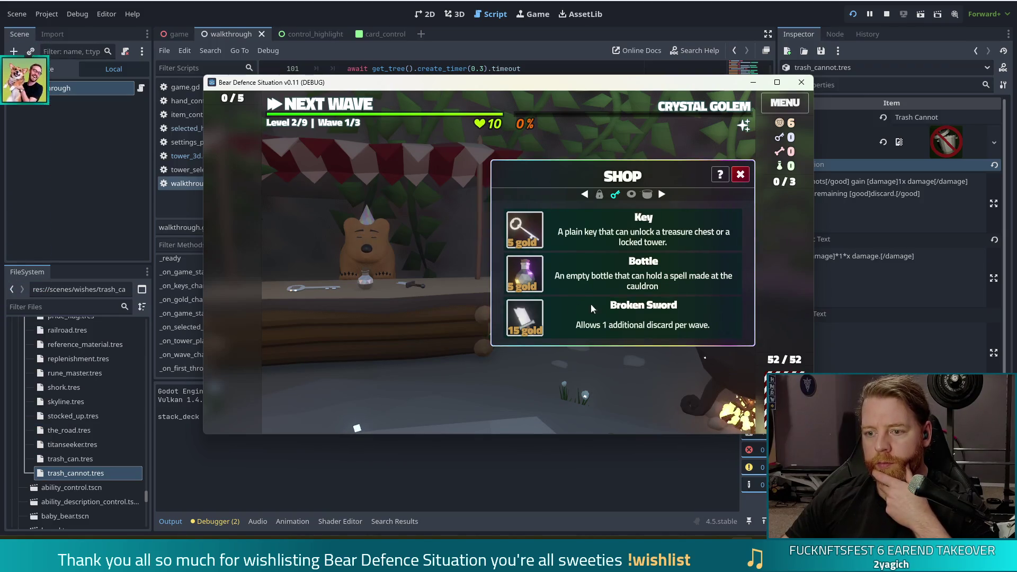
pyautogui.moveTo(532, 321)
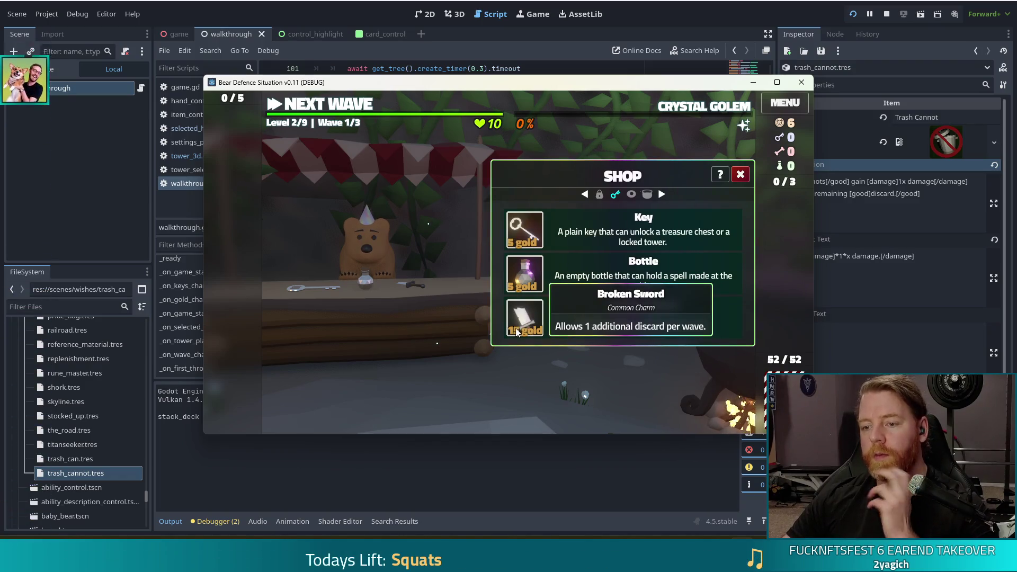
pyautogui.click(526, 222)
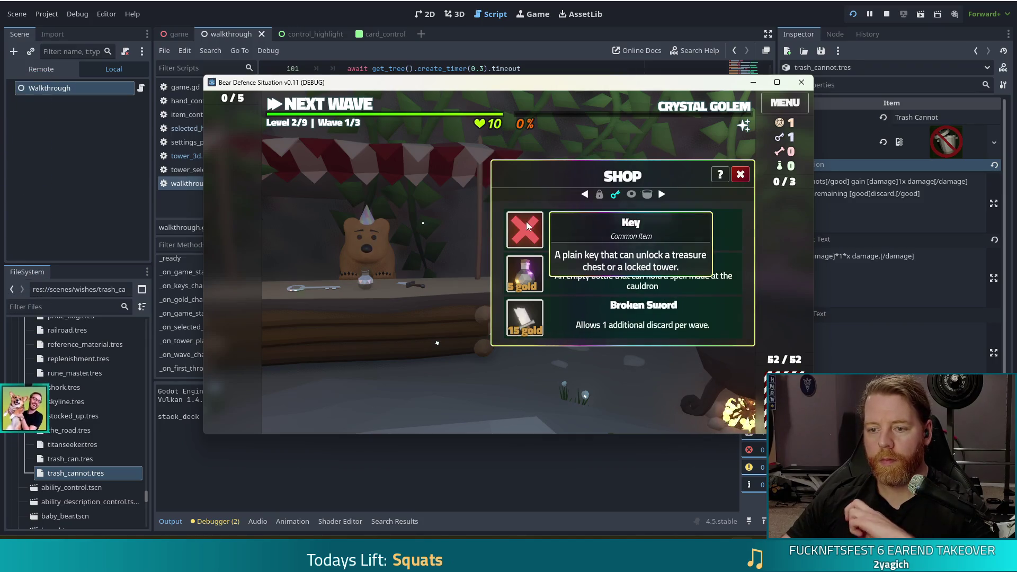
pyautogui.click(740, 174)
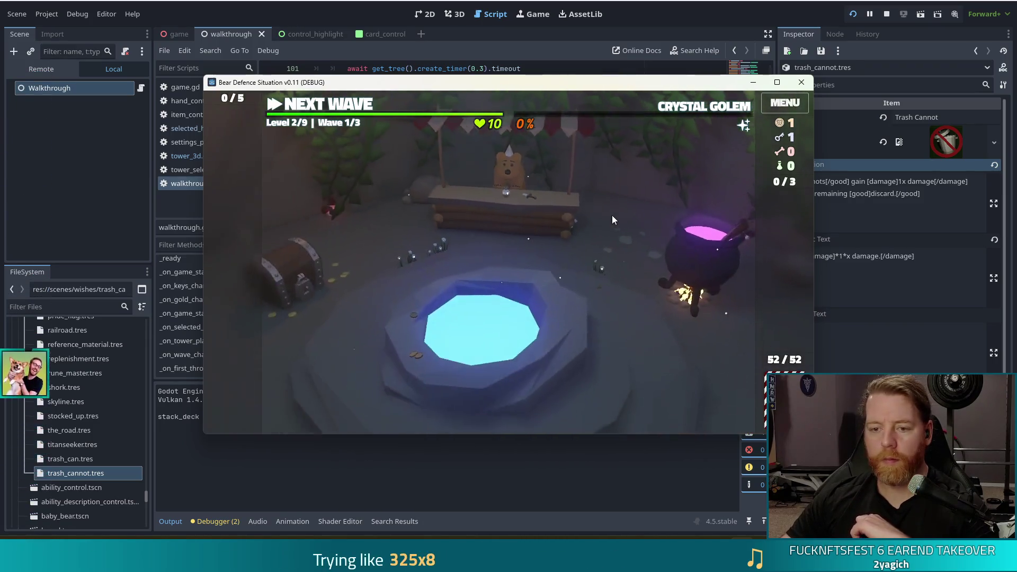
# Unlock the treasure chest with the Key and add the 6 of Wind to the deck
pyautogui.click(386, 269)
pyautogui.click(494, 268)
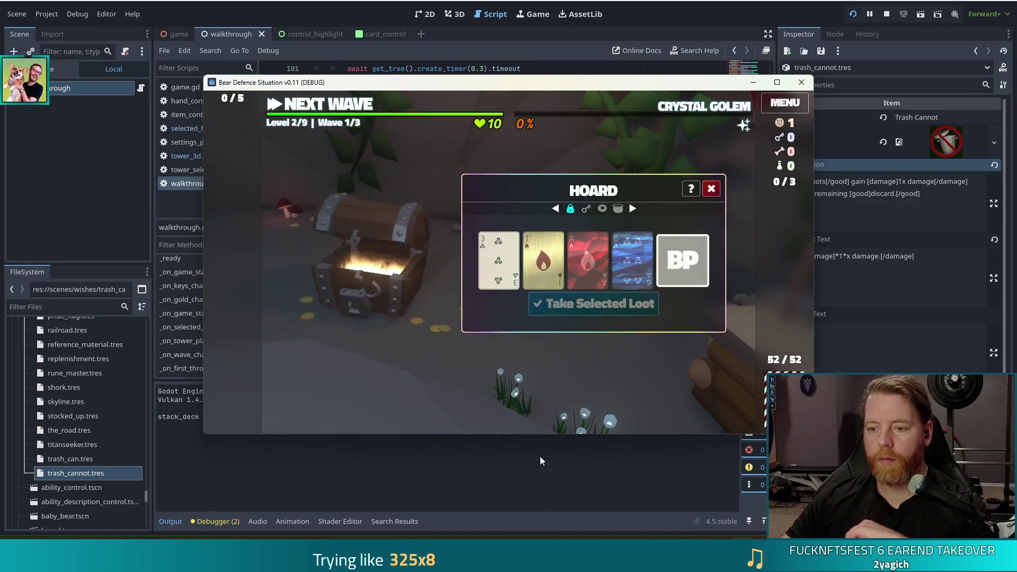
pyautogui.moveTo(683, 258)
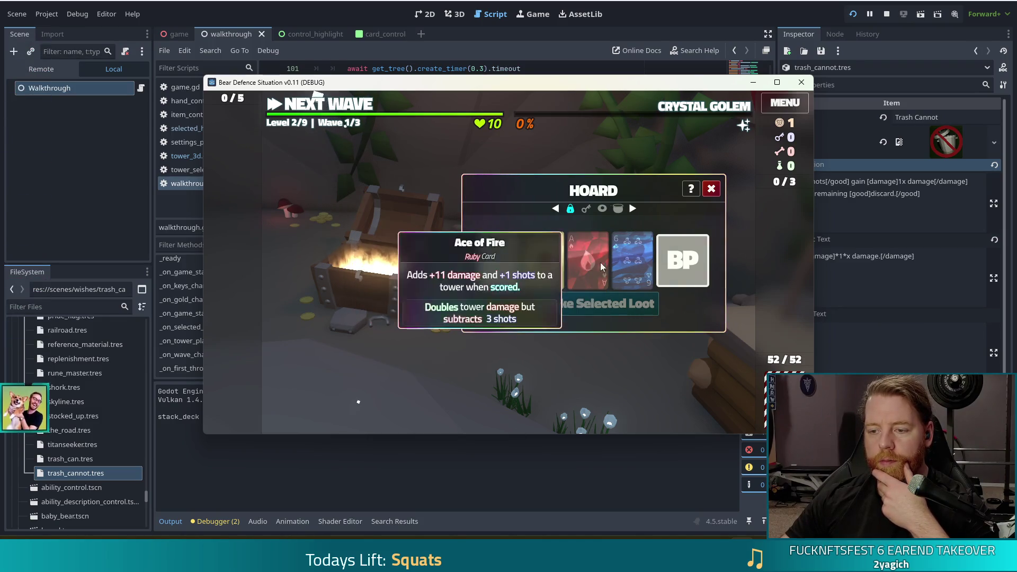
pyautogui.moveTo(573, 258)
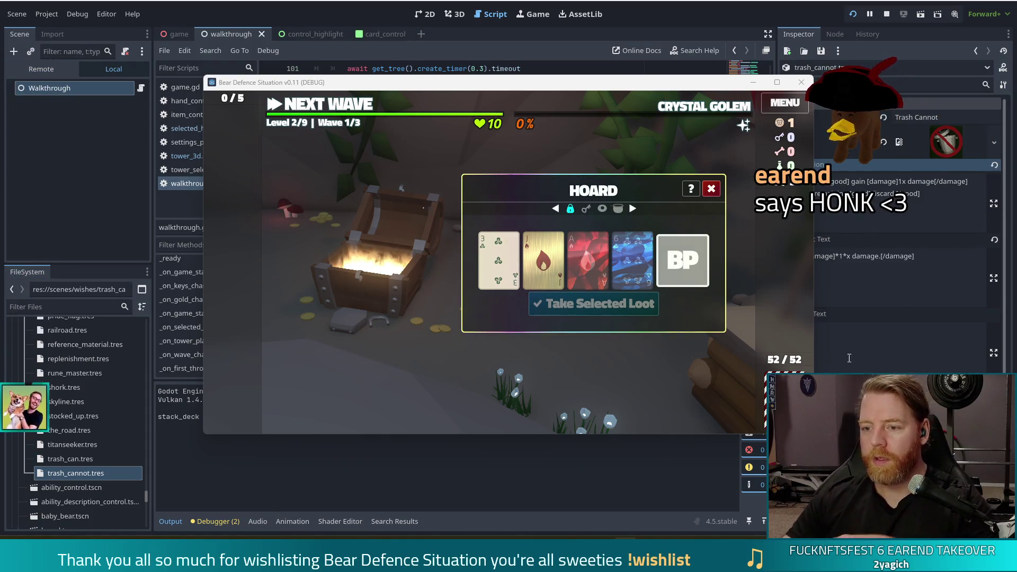
pyautogui.click(638, 260)
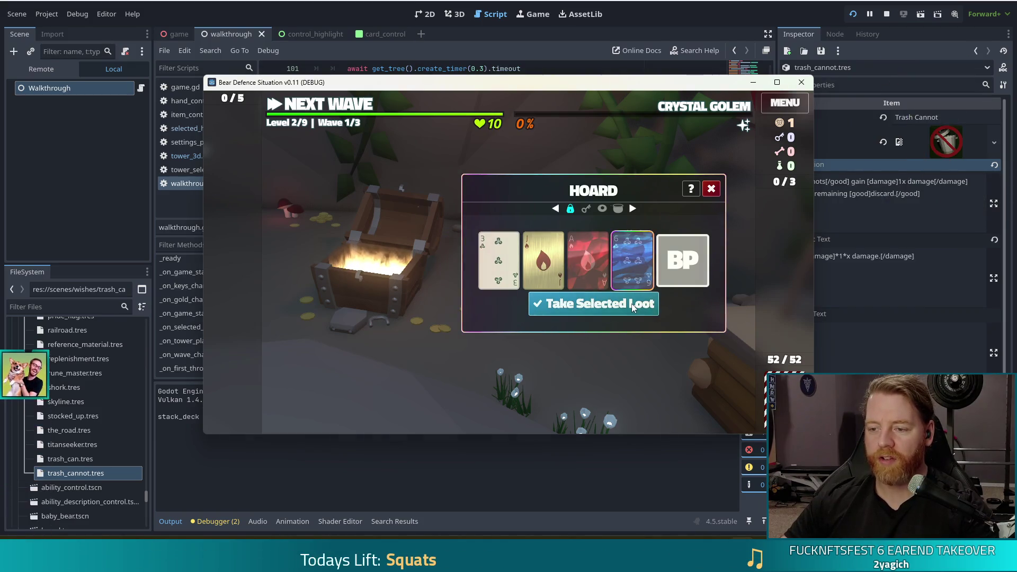
pyautogui.click(634, 306)
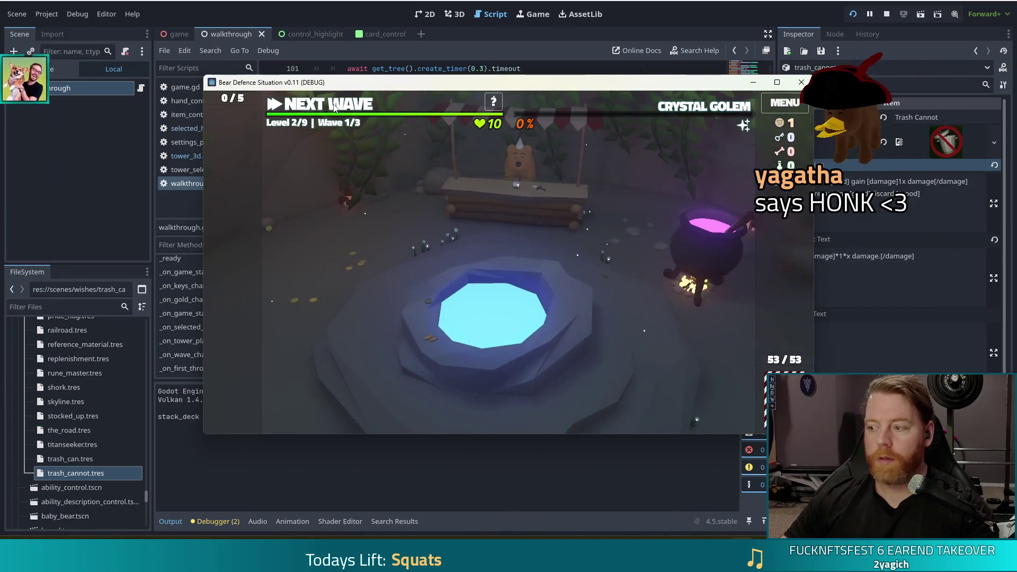
# Return to the battlefield and build an Arcane Tower beside the path from a Two Pair of 10s and 2s
pyautogui.click(333, 108)
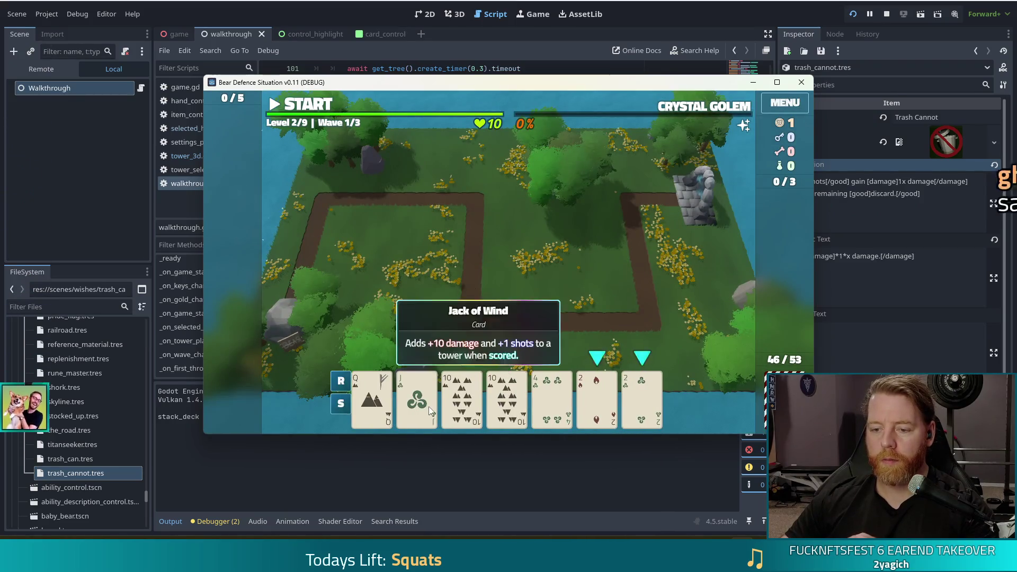
pyautogui.click(462, 397)
pyautogui.click(507, 397)
pyautogui.click(597, 397)
pyautogui.click(636, 401)
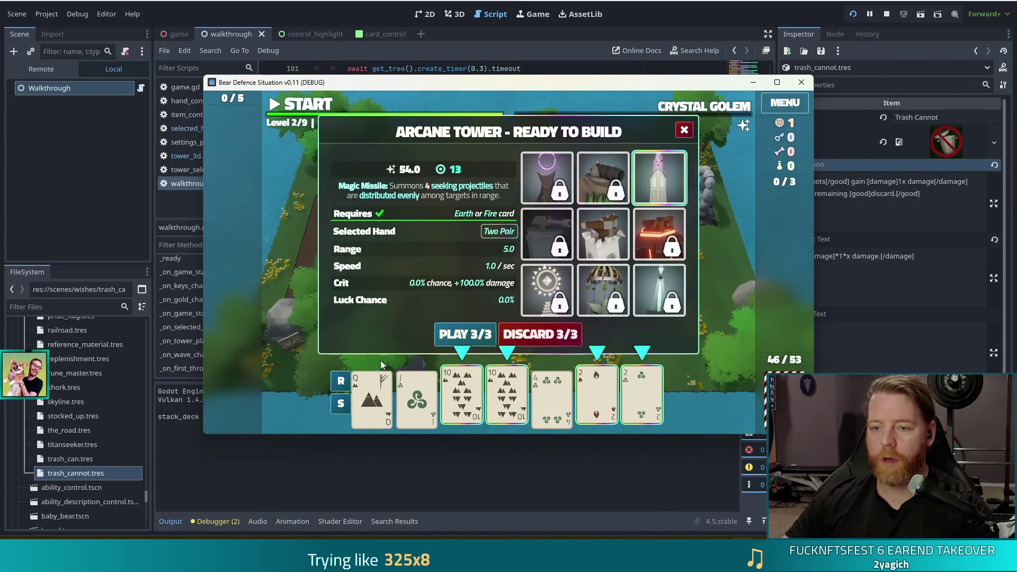
pyautogui.click(461, 336)
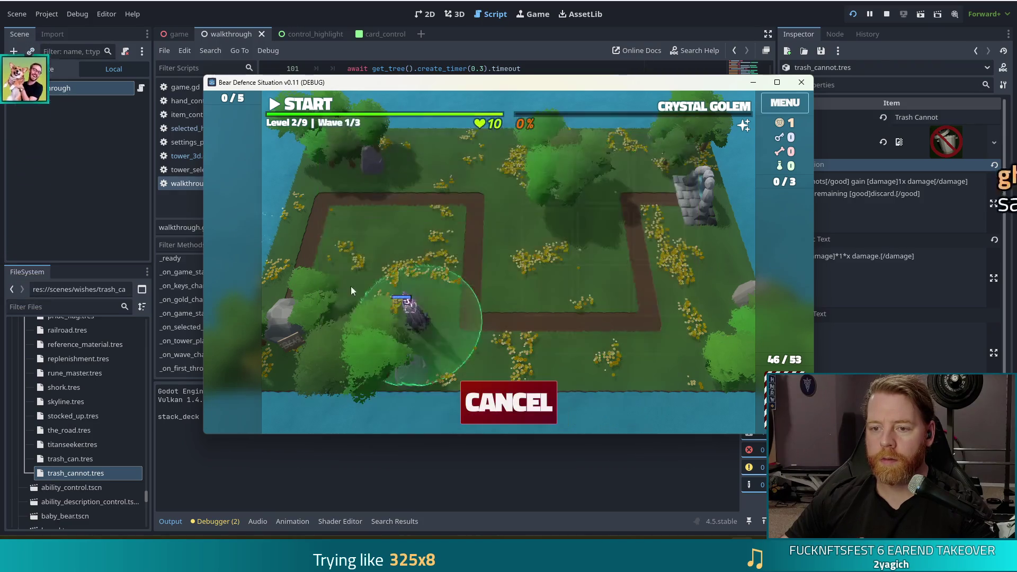
pyautogui.click(603, 274)
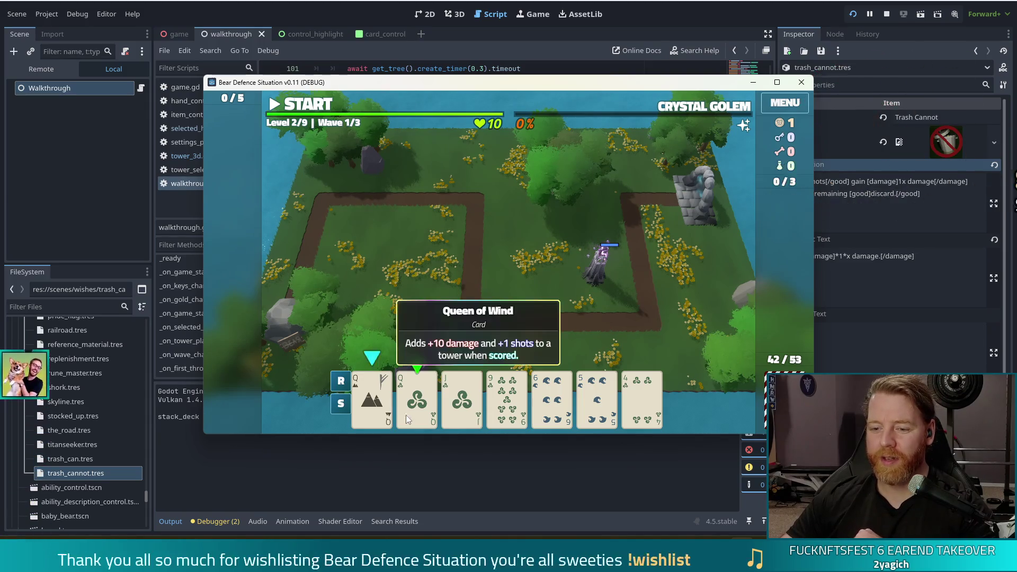
# Discard the 6 of Water and build a tower from a Queen of Wind hand on the grass inside the path
pyautogui.click(550, 398)
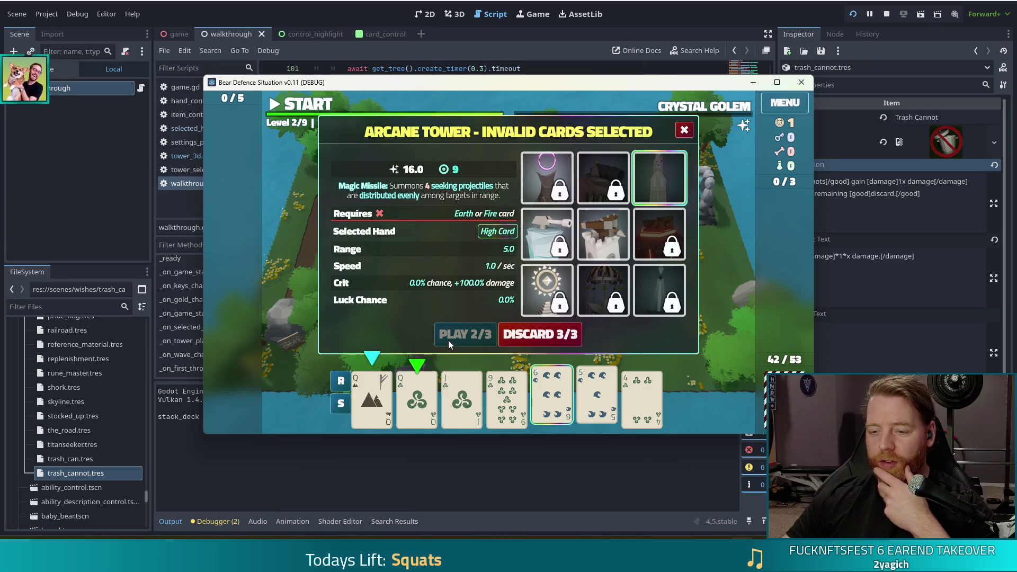
pyautogui.click(554, 338)
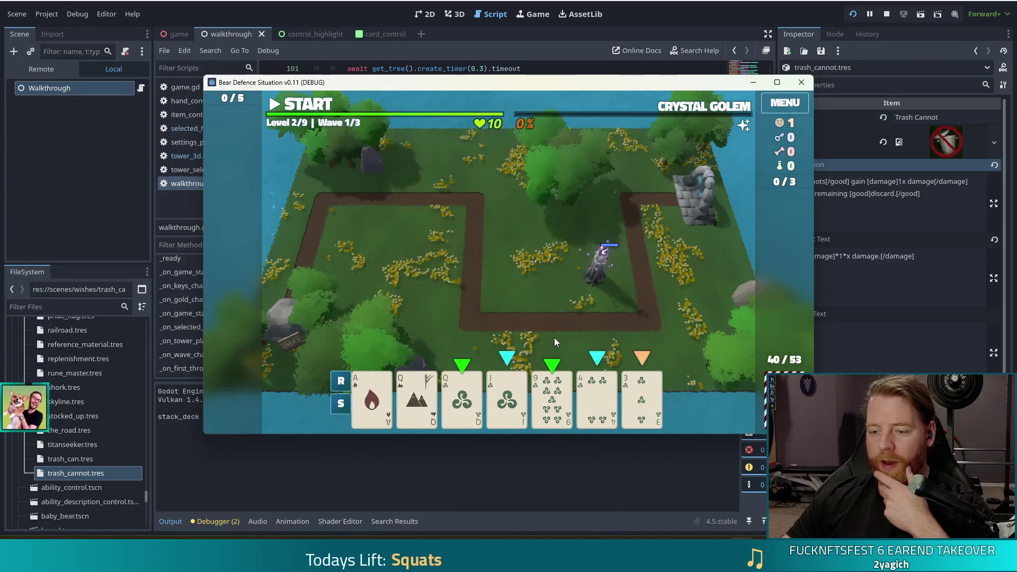
pyautogui.click(457, 421)
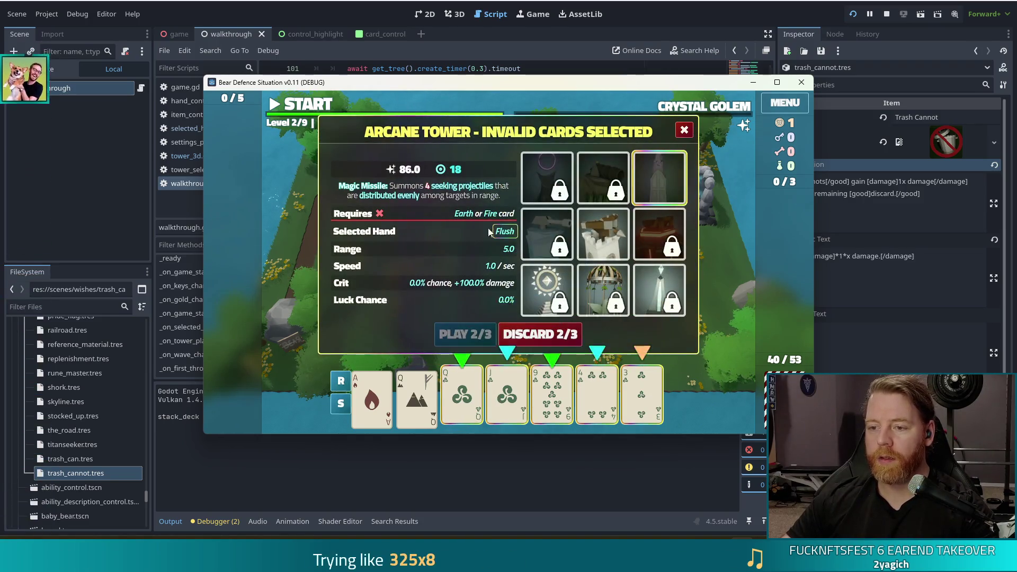
pyautogui.click(416, 403)
pyautogui.click(459, 337)
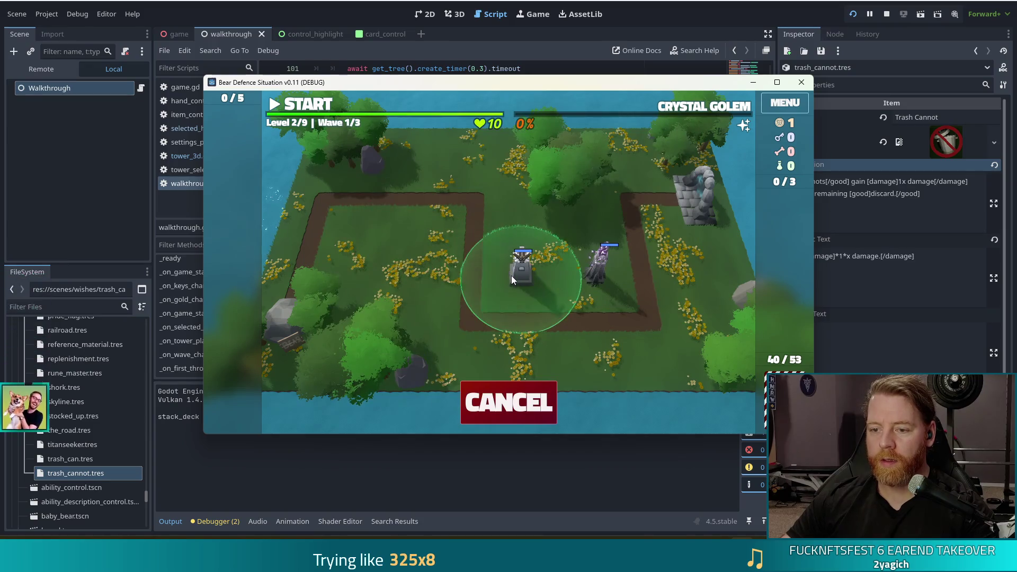
pyautogui.click(511, 275)
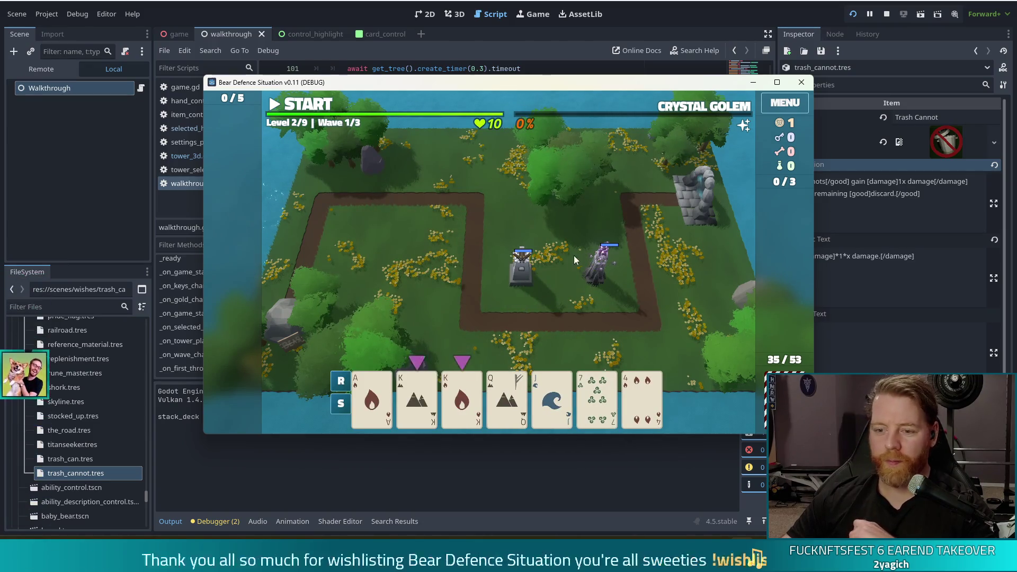
# Discard a 7, build an Arcane tower from Aces and Kings at the top-left bend, and start wave 1
pyautogui.click(582, 404)
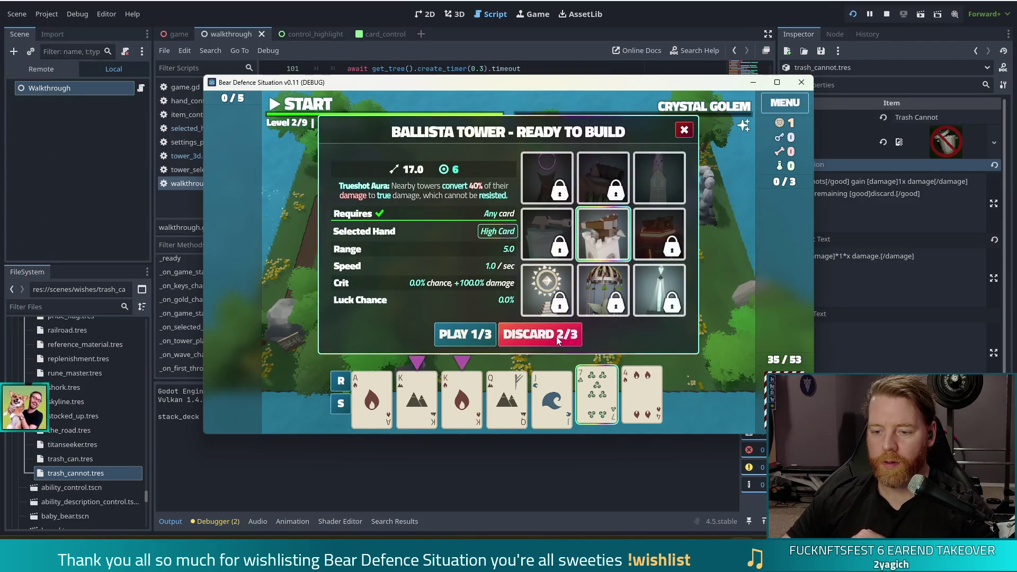
pyautogui.click(557, 341)
pyautogui.click(429, 418)
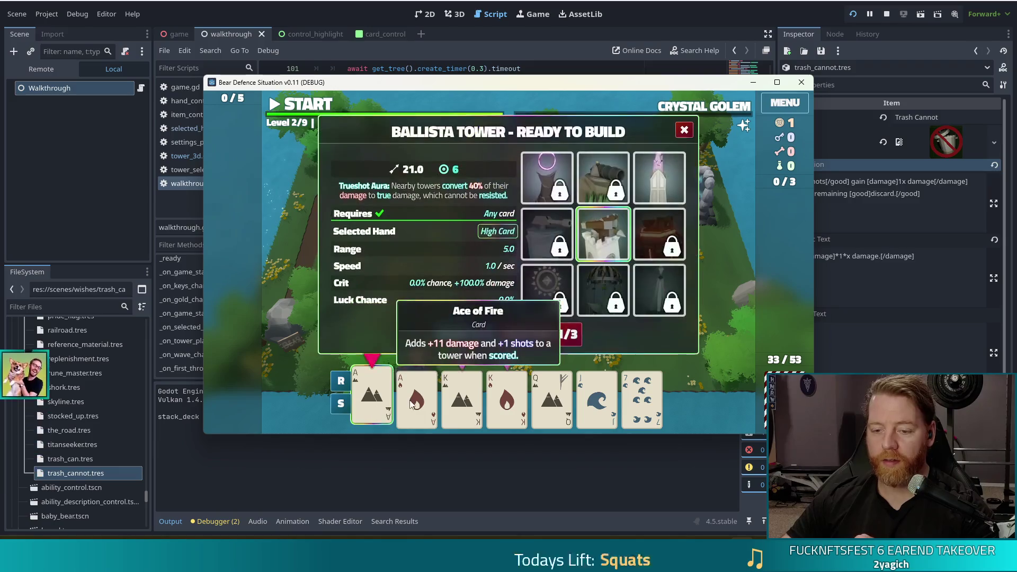
pyautogui.click(507, 402)
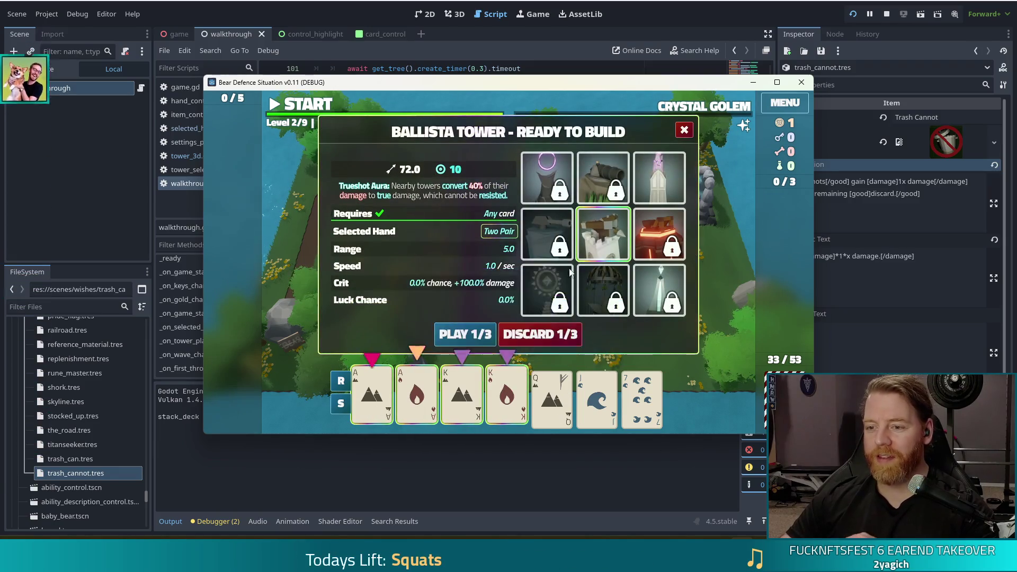
pyautogui.click(659, 177)
pyautogui.click(458, 336)
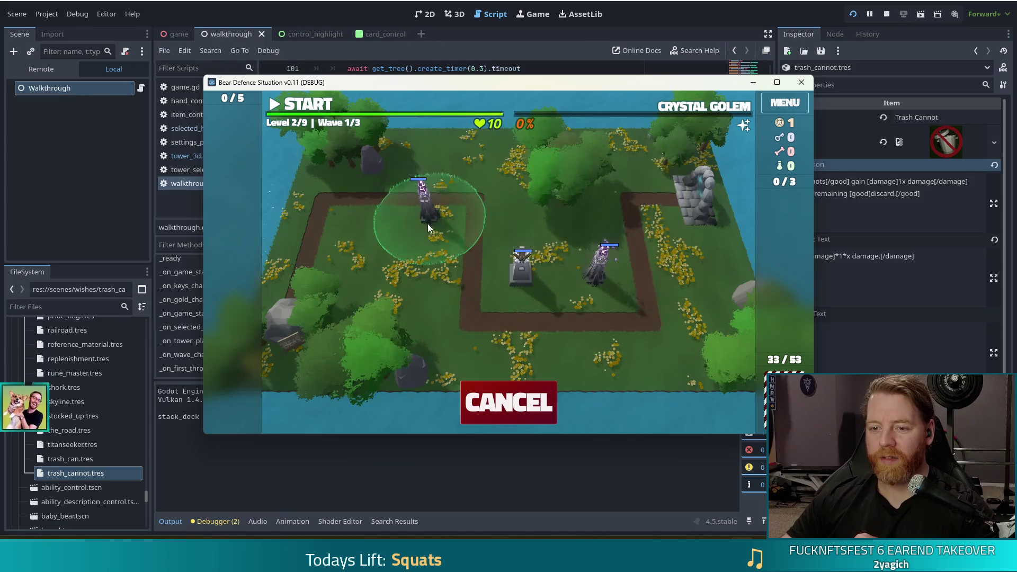
pyautogui.click(428, 233)
pyautogui.click(312, 106)
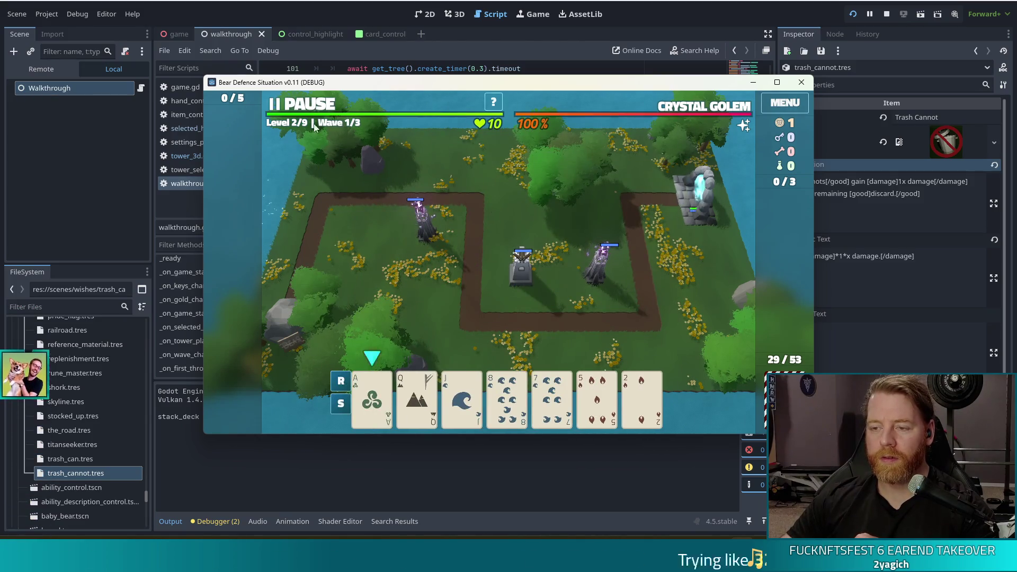
# Dismiss the Wave Complete summary after wave 1 ends, leaving wave 2/3 ready
pyautogui.moveTo(698, 110)
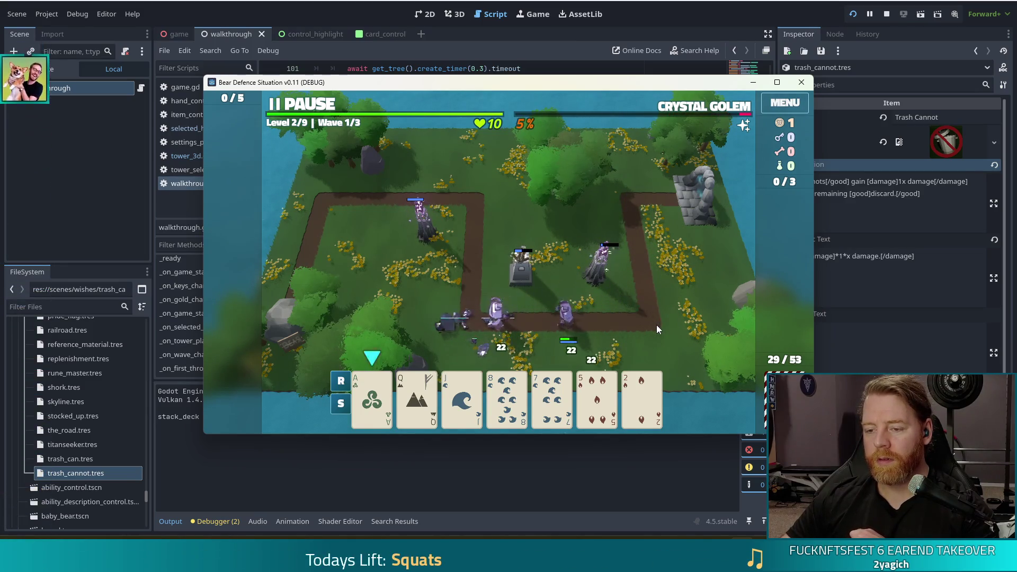
pyautogui.click(521, 303)
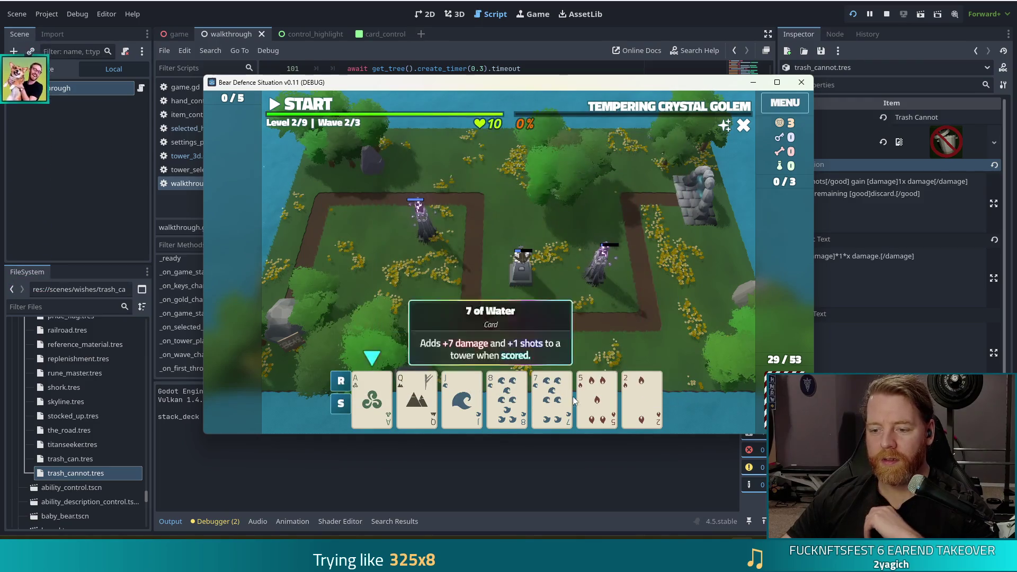
# Discard the 8 of Water and other unwanted cards to draw new ones
pyautogui.click(506, 397)
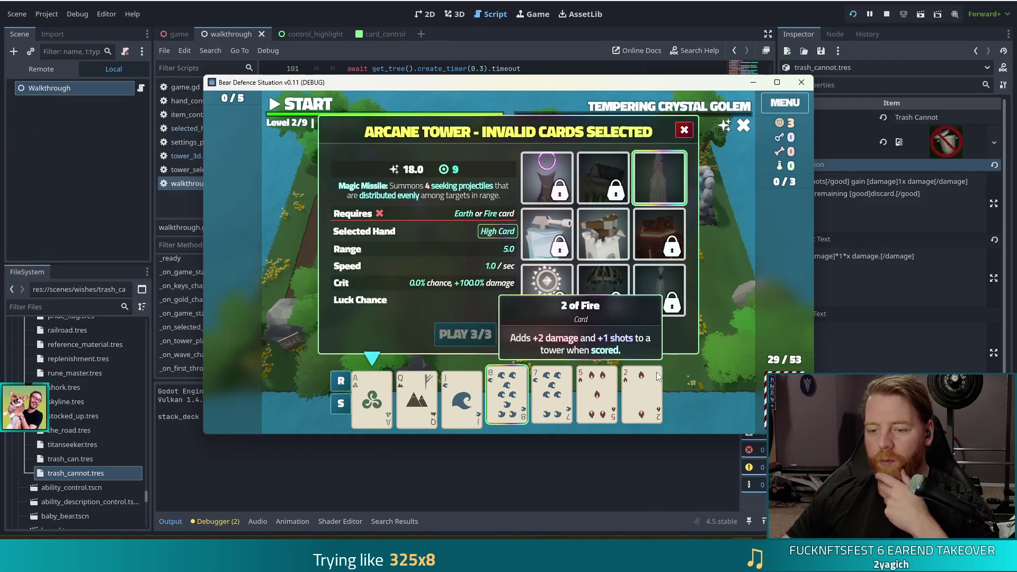
pyautogui.press('d')
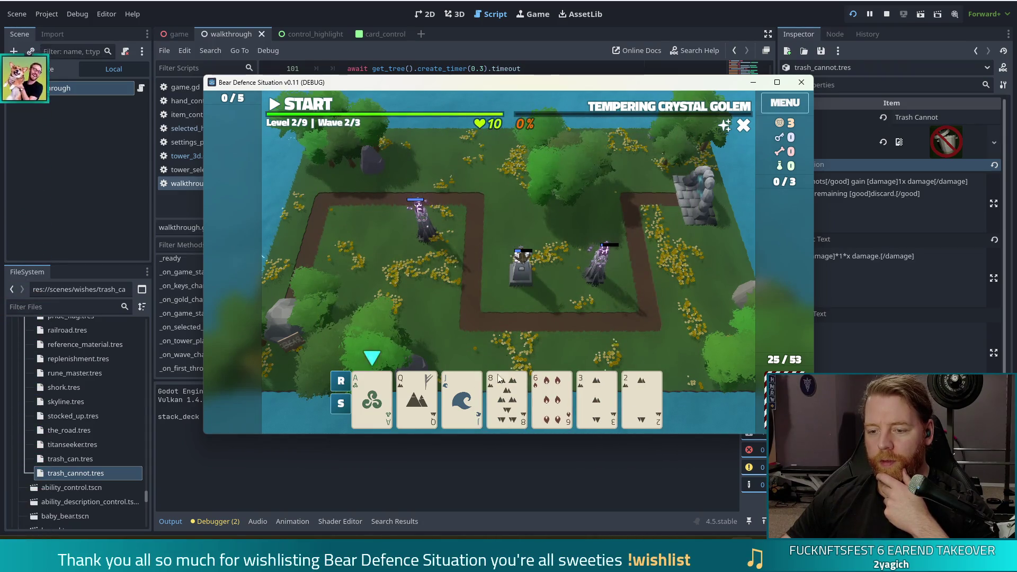
pyautogui.click(461, 397)
pyautogui.click(561, 333)
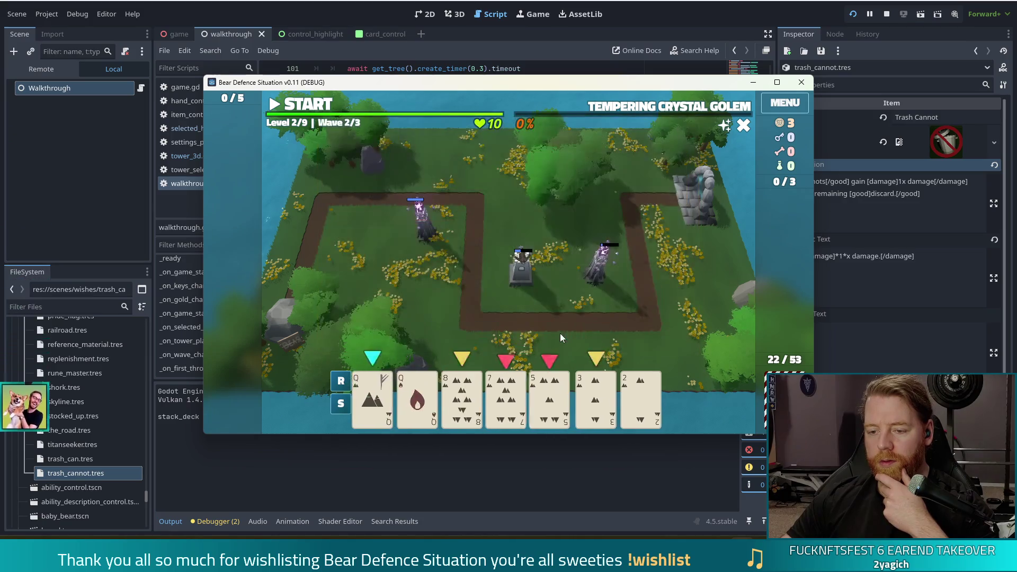
# Play Queen, 8, 7, 5 and 3 of Earth for an Arcane tower, placed right of the path
pyautogui.click(372, 400)
pyautogui.click(462, 397)
pyautogui.click(507, 397)
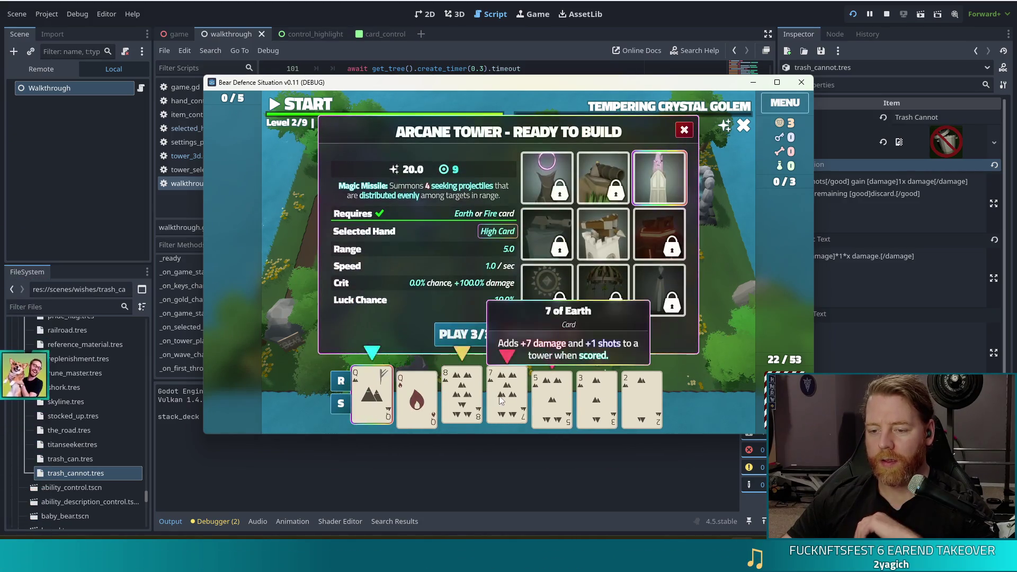
pyautogui.click(552, 397)
pyautogui.click(597, 397)
pyautogui.click(465, 334)
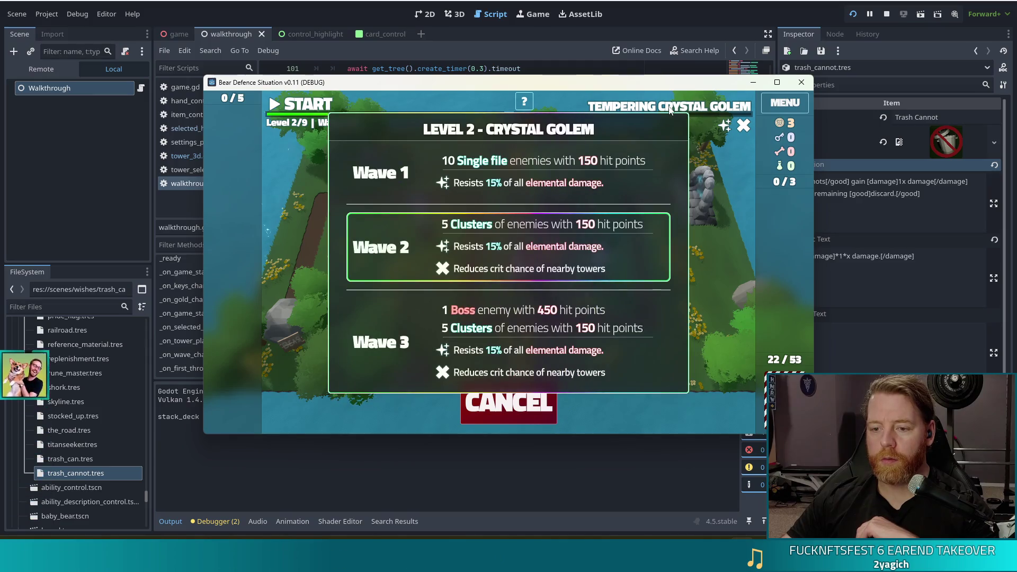
pyautogui.click(613, 297)
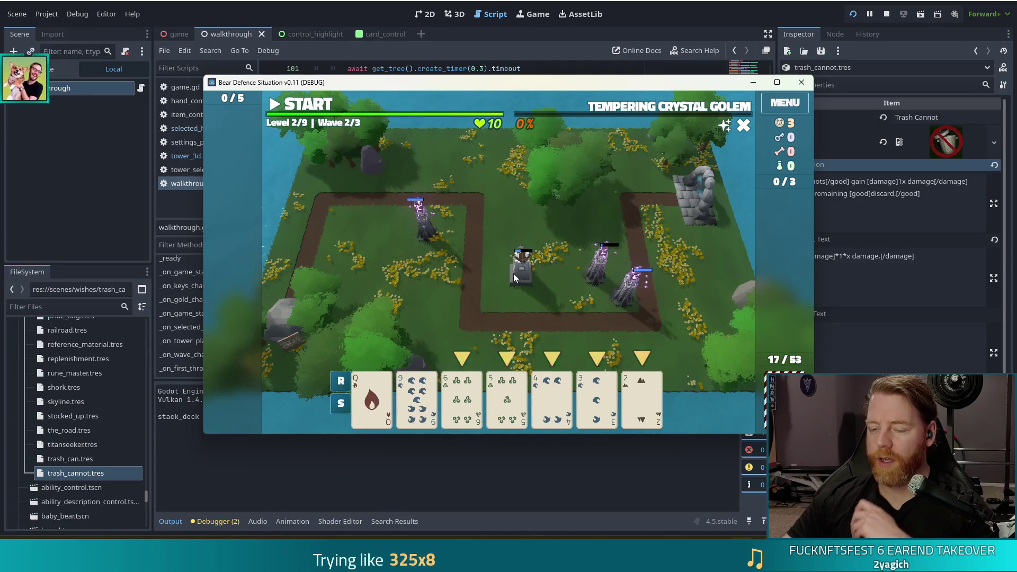
# Play a 6 and 2 hand and place the tower beside the centre tower
pyautogui.click(462, 398)
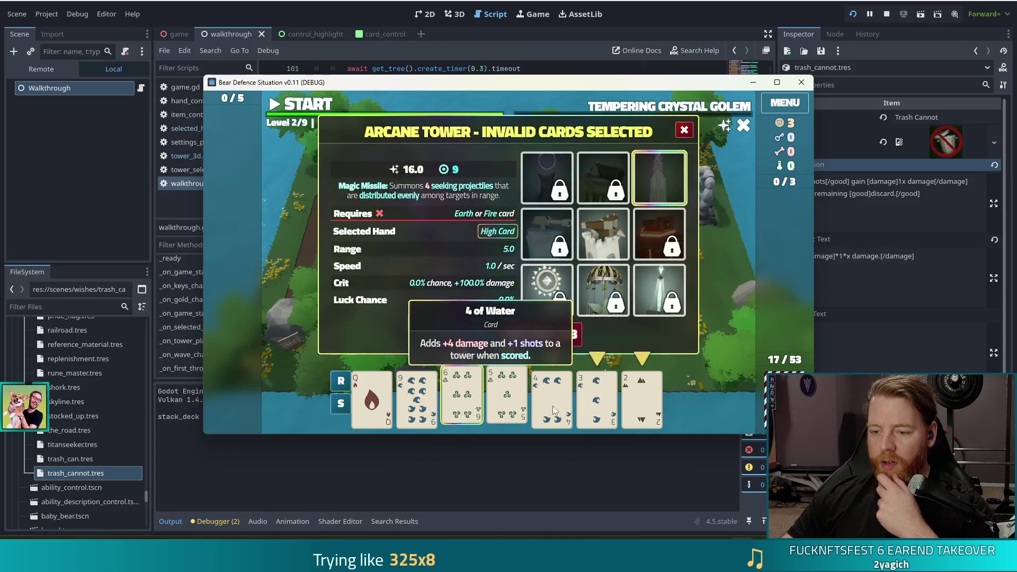
pyautogui.click(641, 403)
pyautogui.click(466, 334)
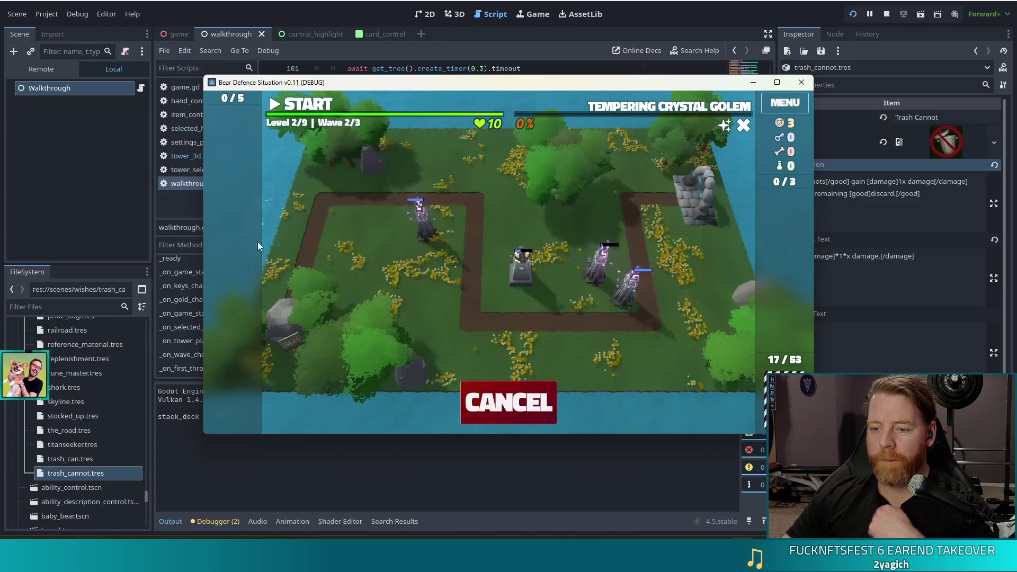
pyautogui.click(490, 301)
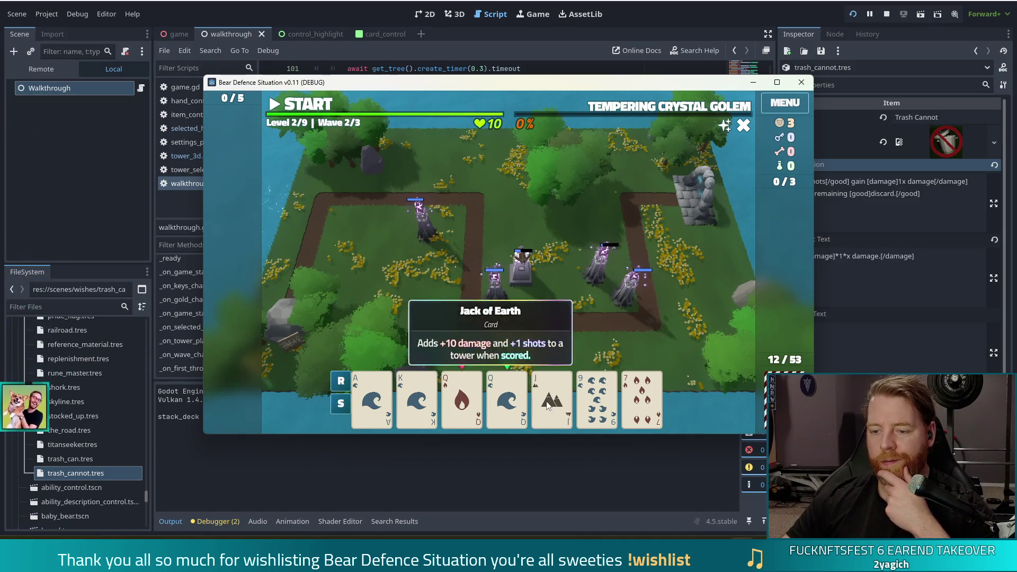
# Discard the 9, play a Straight with the Queen of Fire, and place the tower top-left
pyautogui.click(597, 397)
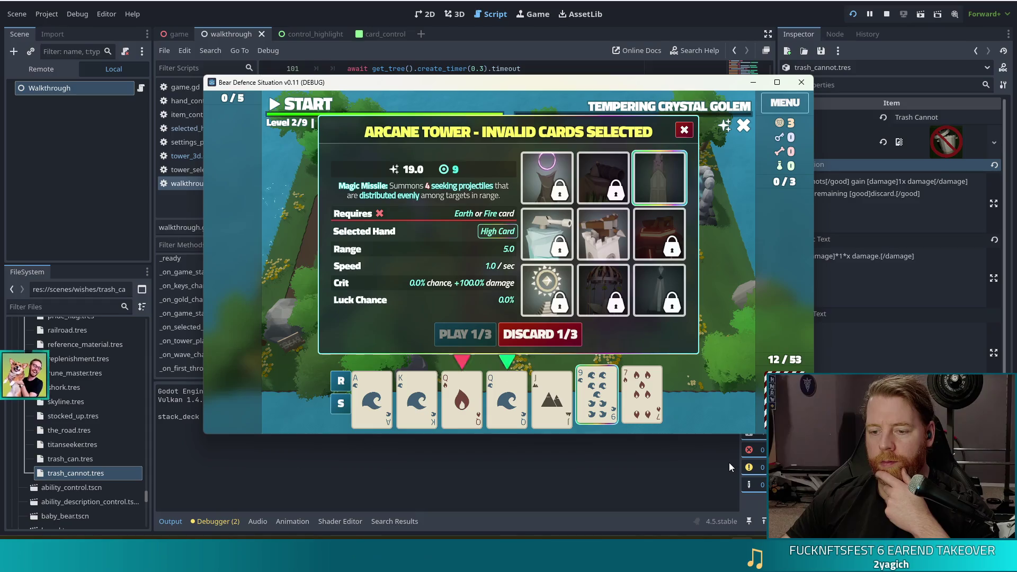
pyautogui.click(555, 339)
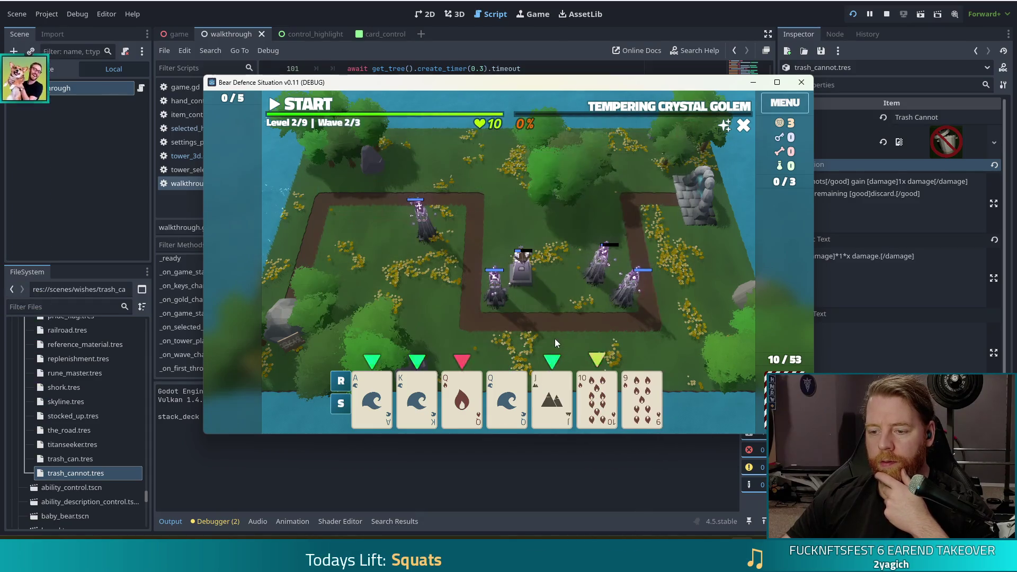
pyautogui.click(462, 397)
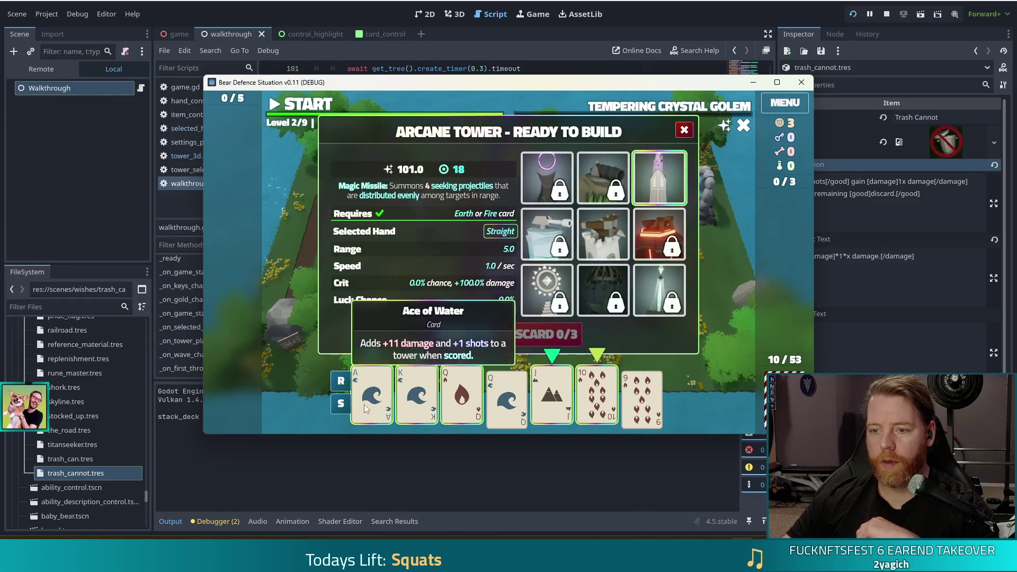
pyautogui.click(466, 336)
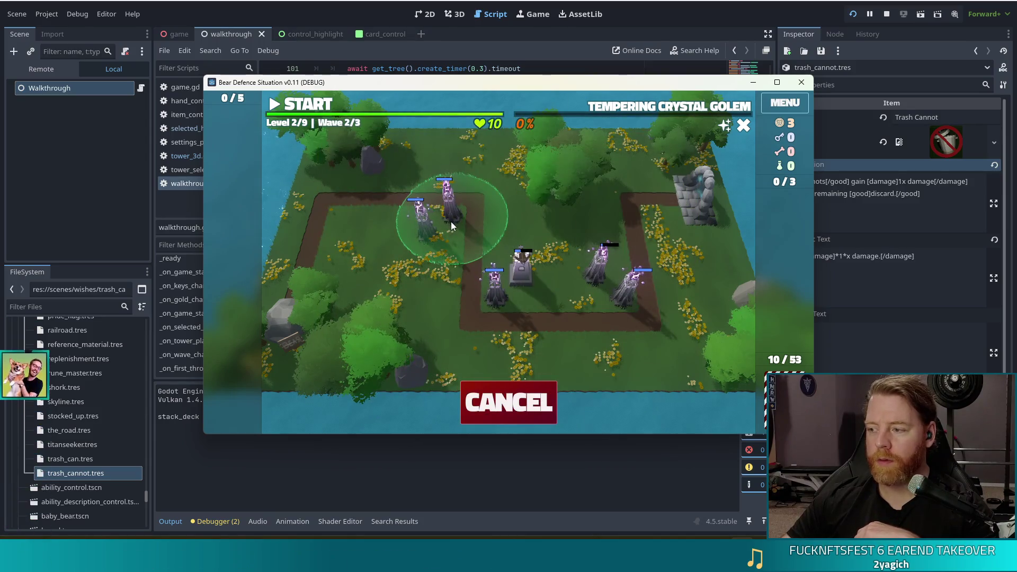
pyautogui.click(450, 221)
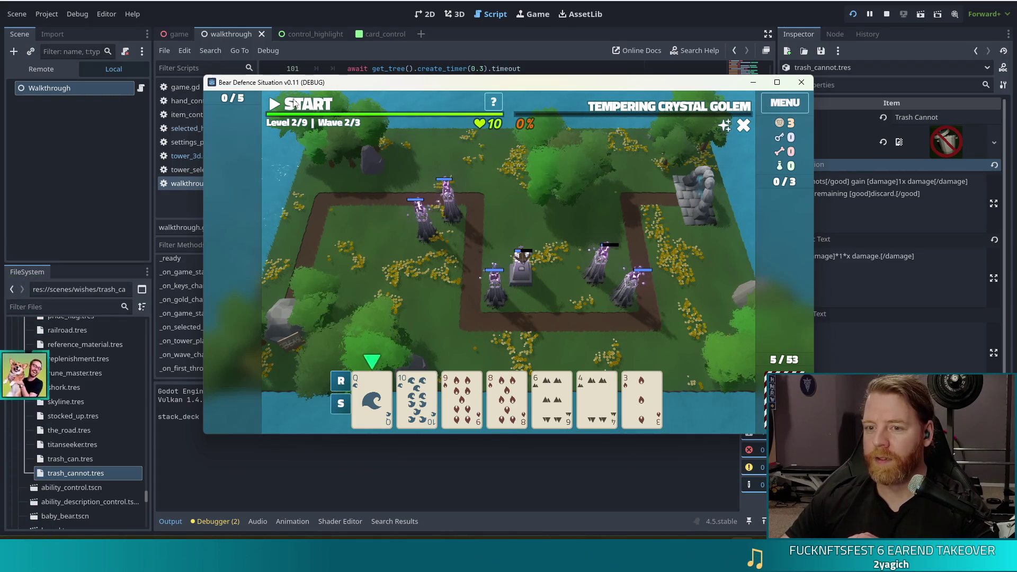
# Start wave 2 and close its Wave Complete summary once the wave ends
pyautogui.click(295, 105)
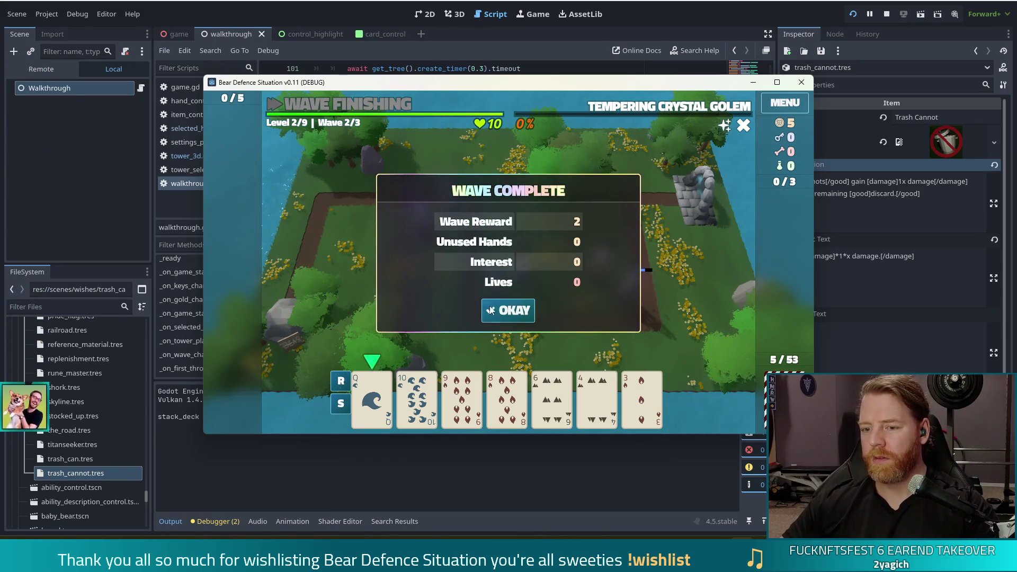
pyautogui.press('Return')
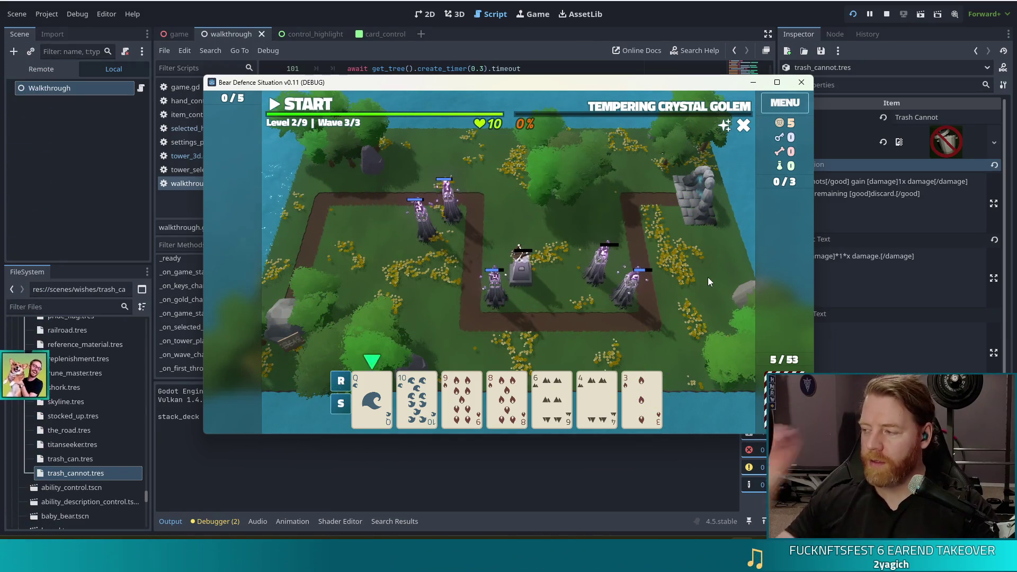
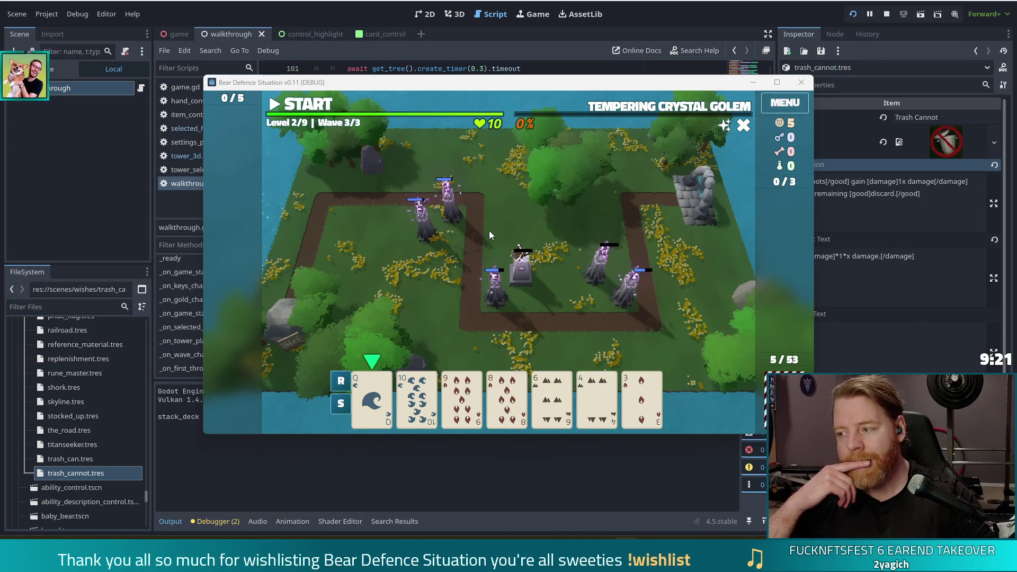
# Stop the running game and insert a blank line after the tutorial.finished wait on line 109
pyautogui.click(886, 14)
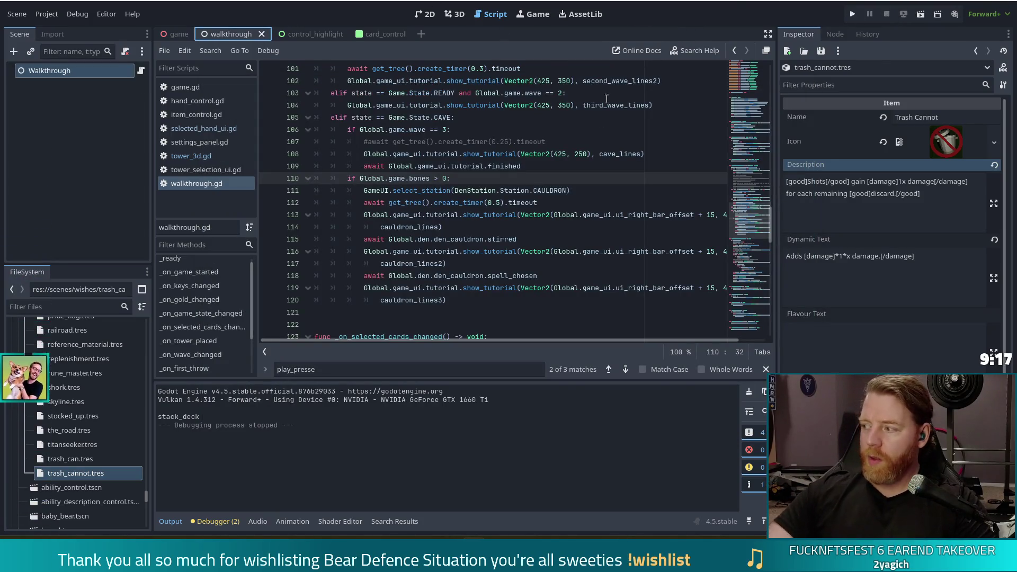
pyautogui.click(497, 190)
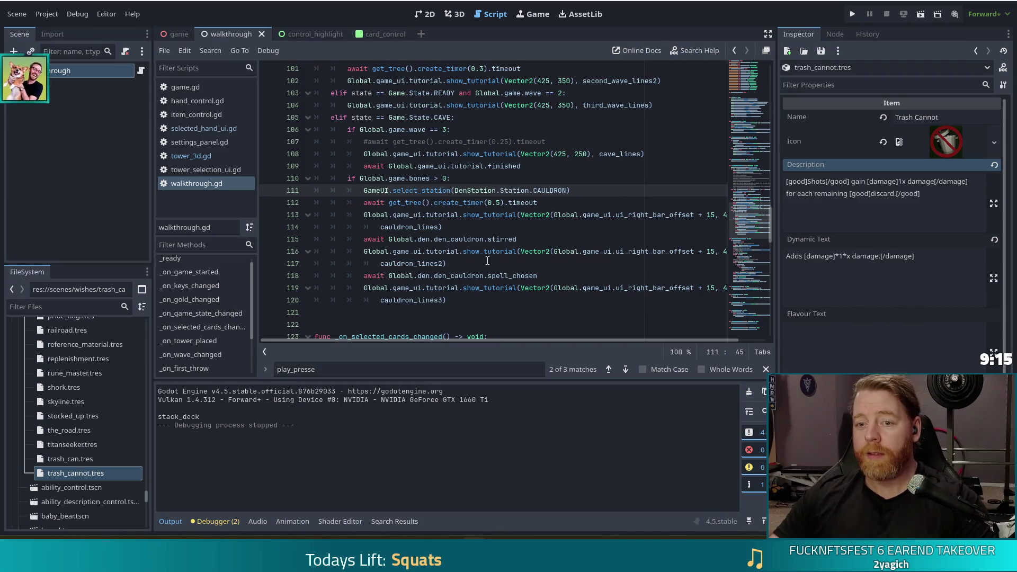
pyautogui.click(385, 127)
pyautogui.click(541, 167)
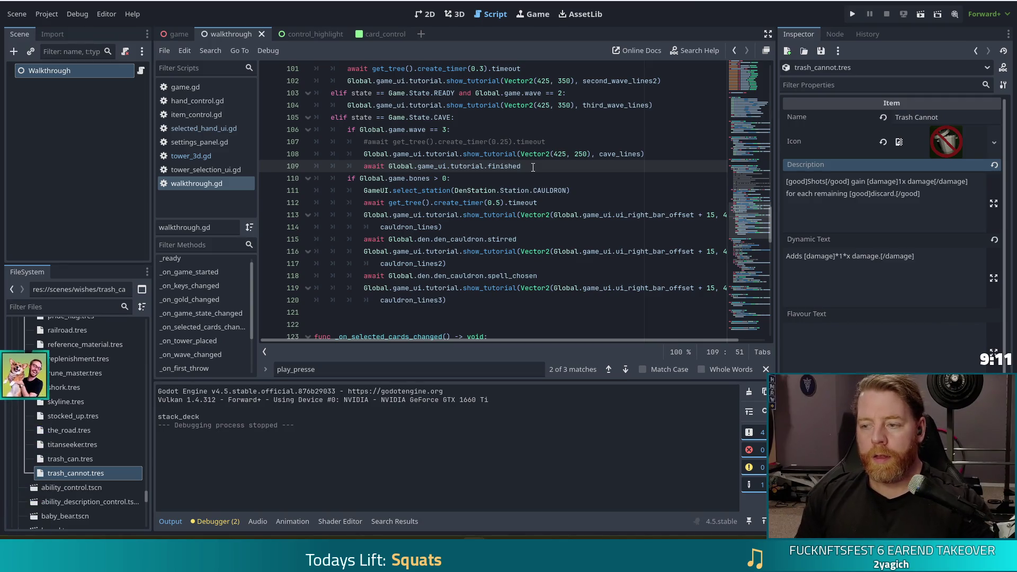
pyautogui.press('Return')
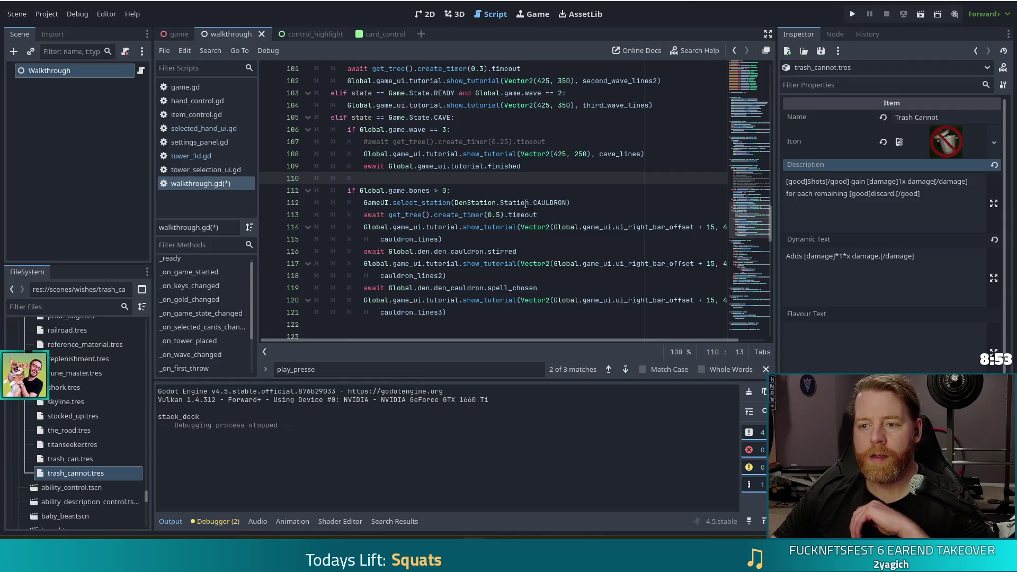
pyautogui.moveTo(517, 210)
pyautogui.click(482, 168)
pyautogui.click(481, 183)
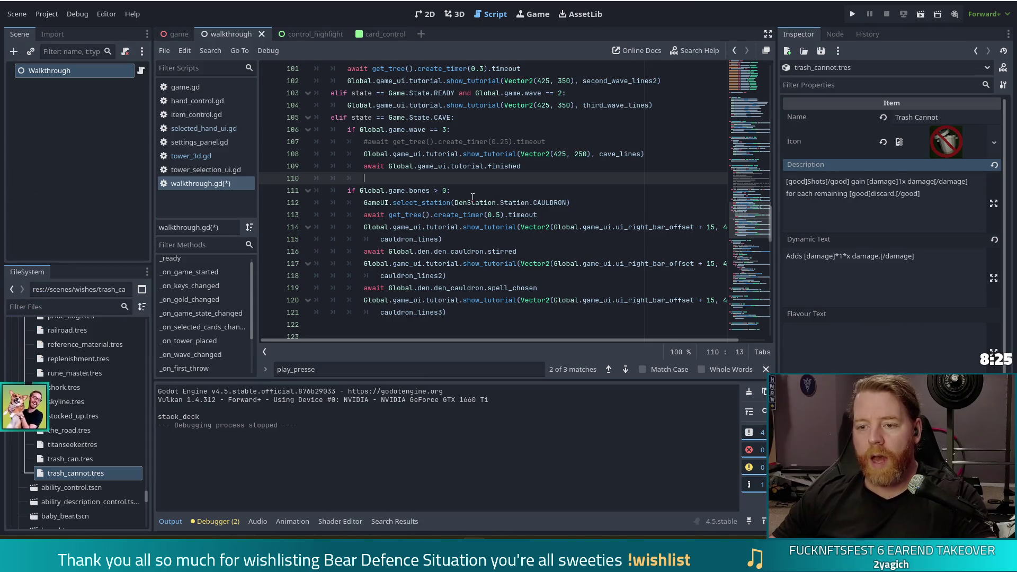
pyautogui.moveTo(473, 197)
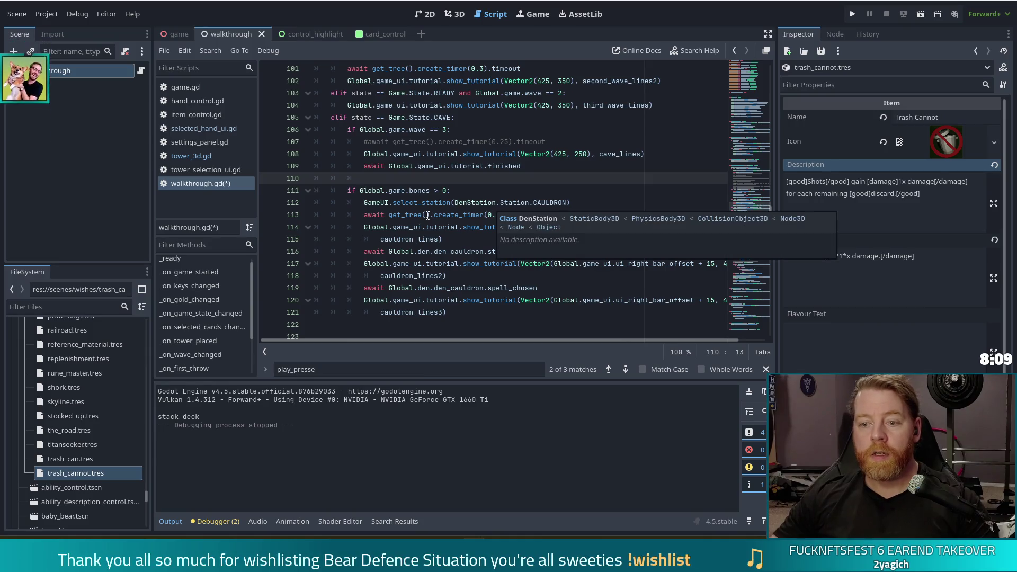
pyautogui.click(466, 239)
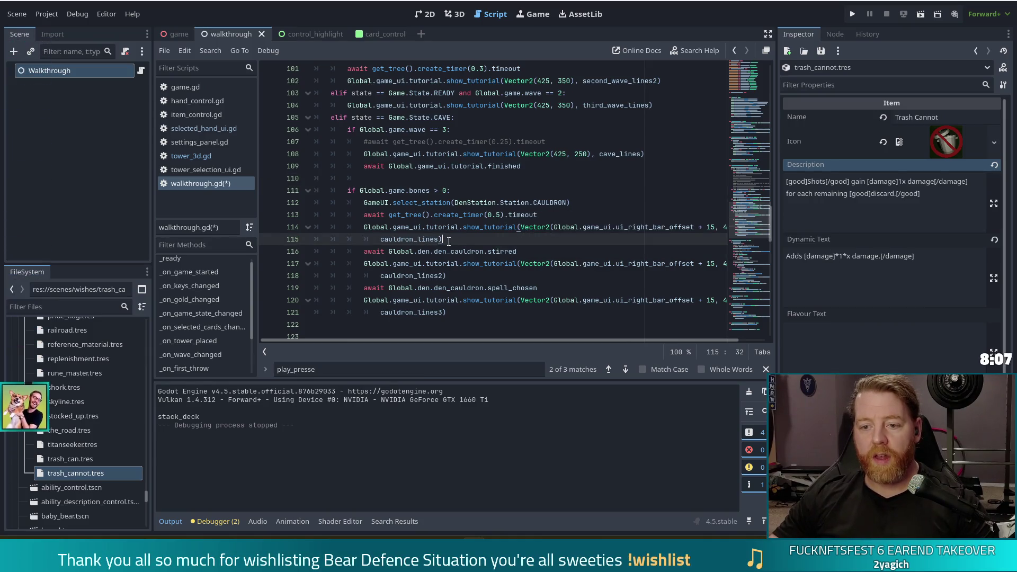
# Copy the select_station, create_timer and show_tutorial lines below the tutorial wait on line 109
pyautogui.keyDown('shift'); pyautogui.click(532, 190); pyautogui.keyUp('shift')
pyautogui.hotkey('ctrl', 'c')
pyautogui.click(533, 166)
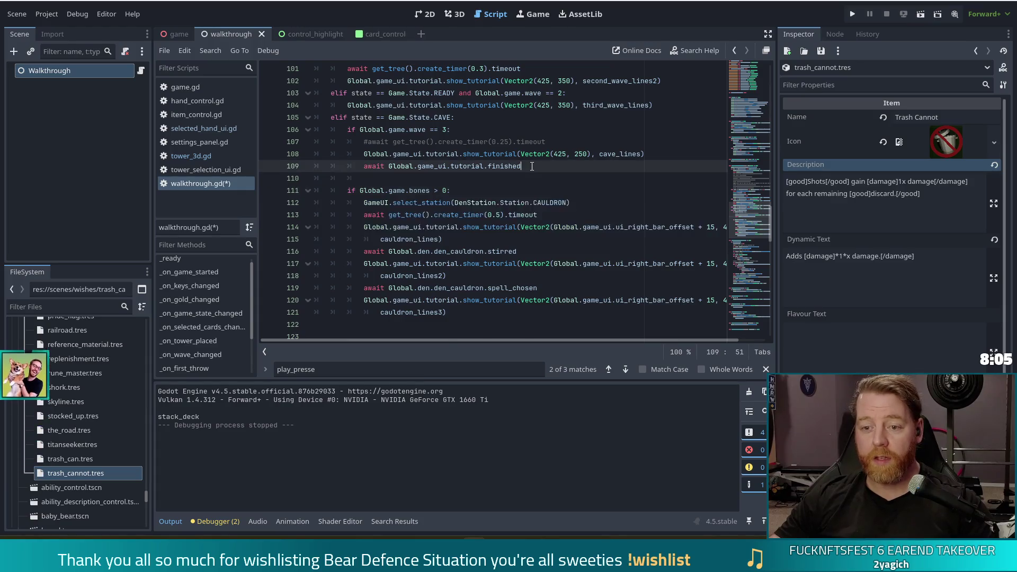
pyautogui.hotkey('ctrl', 'v')
pyautogui.click(443, 227)
pyautogui.press('BackSpace')
pyautogui.press('BackSpace')
pyautogui.press('BackSpace')
# In the pasted lines, change CAULDRON to SHOP and cauldron_lines to hoard_lines, then save
pyautogui.click(468, 191)
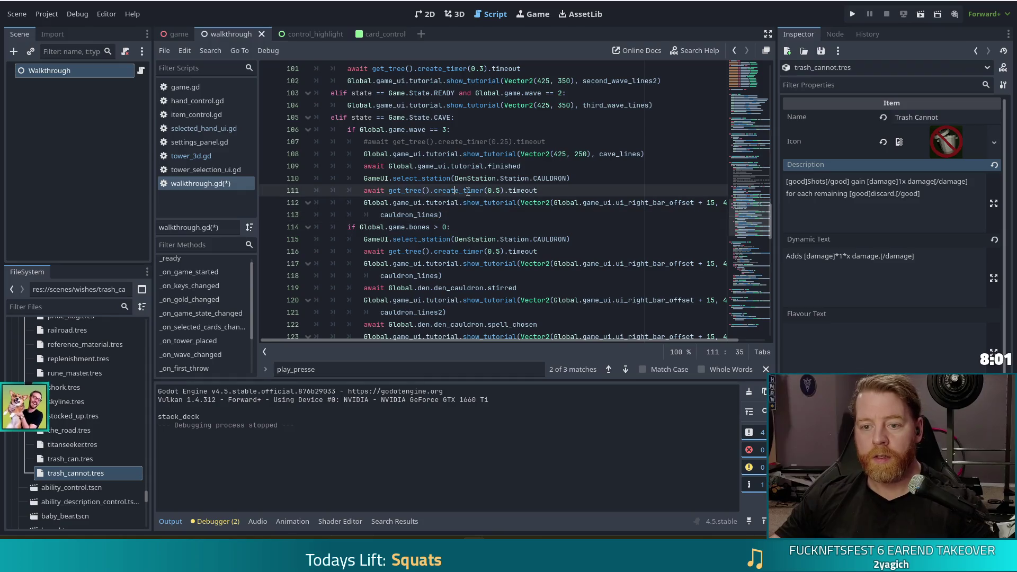
pyautogui.doubleClick(550, 178)
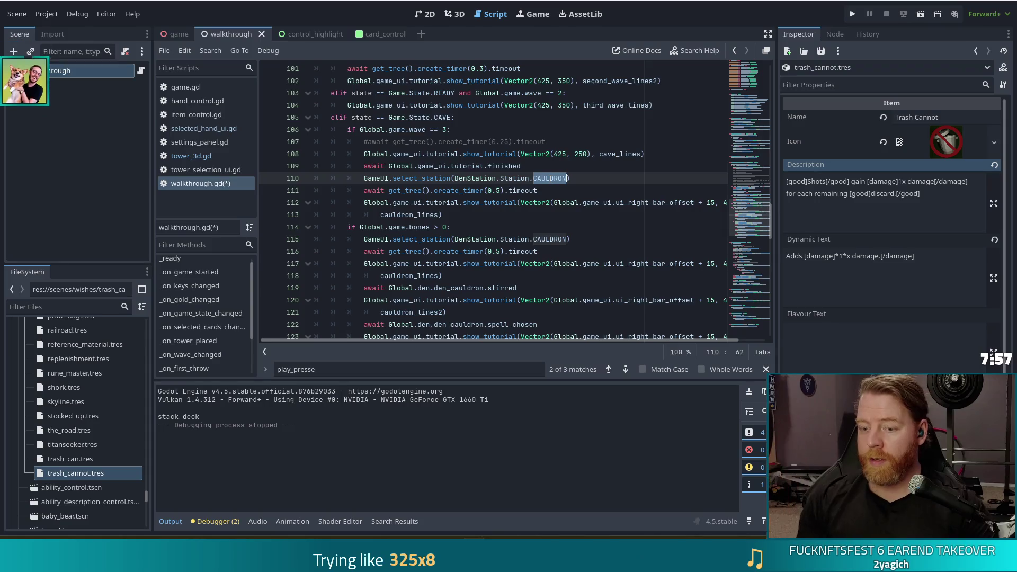
pyautogui.write('SHOP')
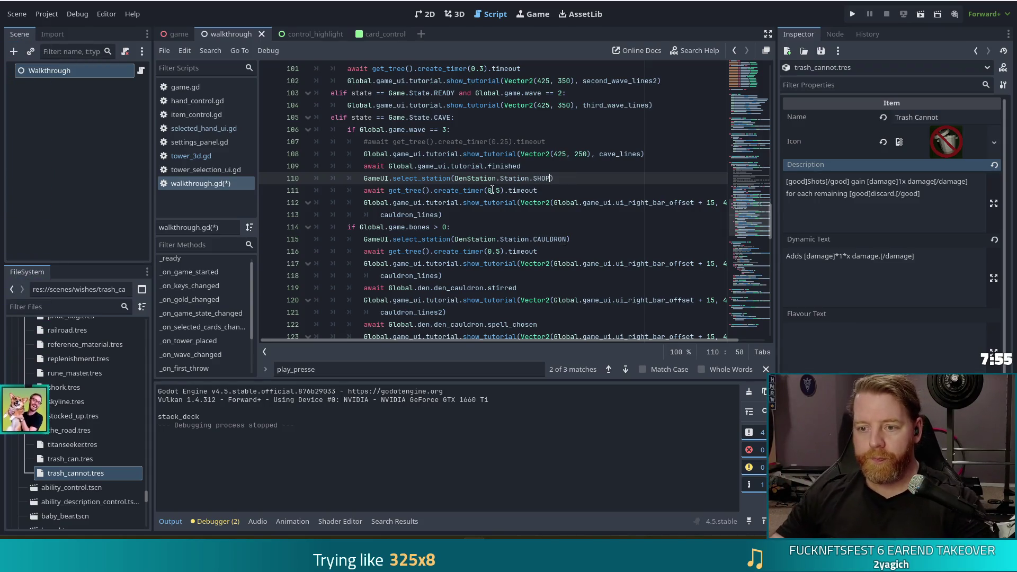
pyautogui.click(490, 190)
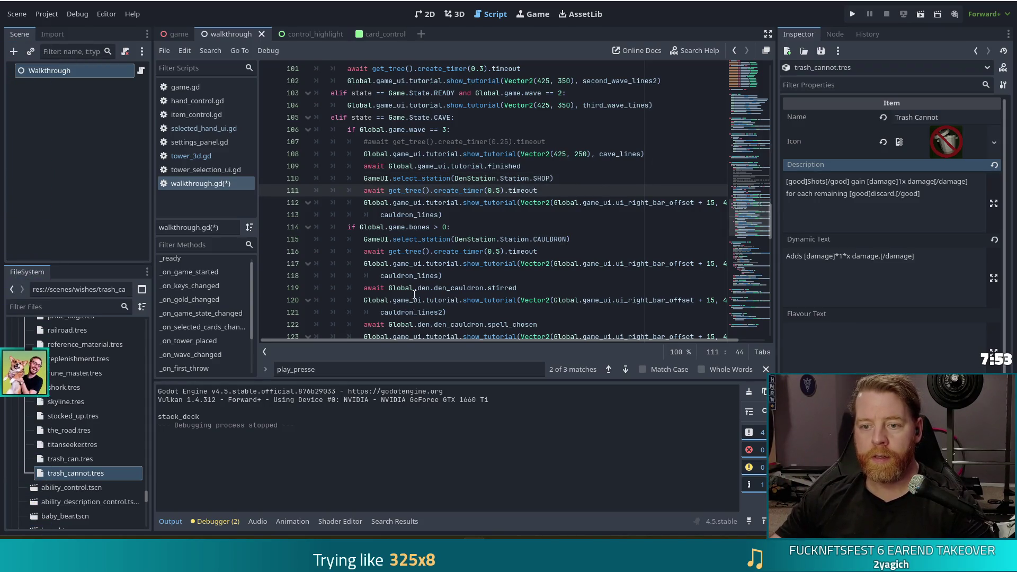
pyautogui.click(637, 216)
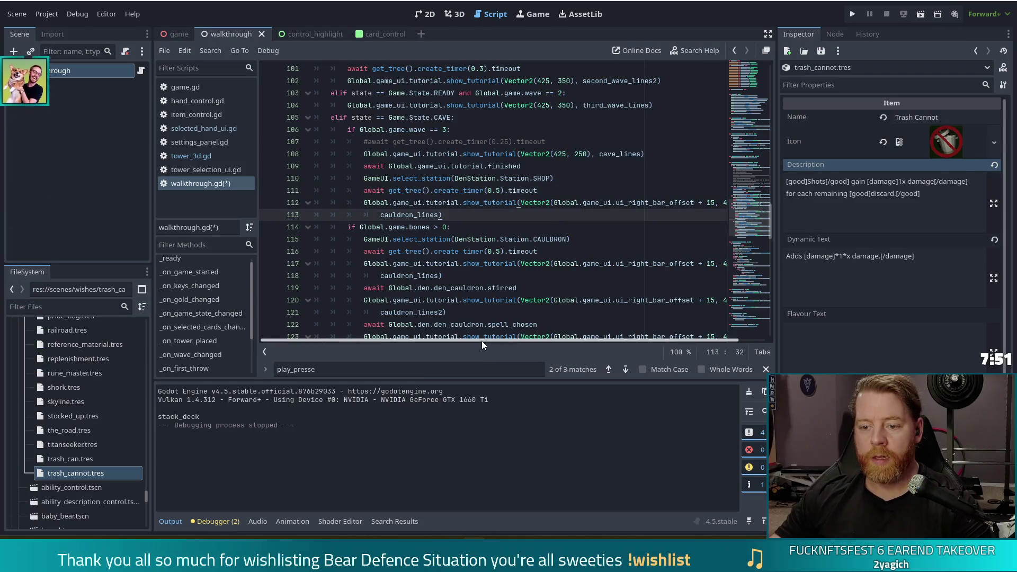
pyautogui.moveTo(481, 342); pyautogui.dragTo(570, 332)
pyautogui.doubleClick(415, 214)
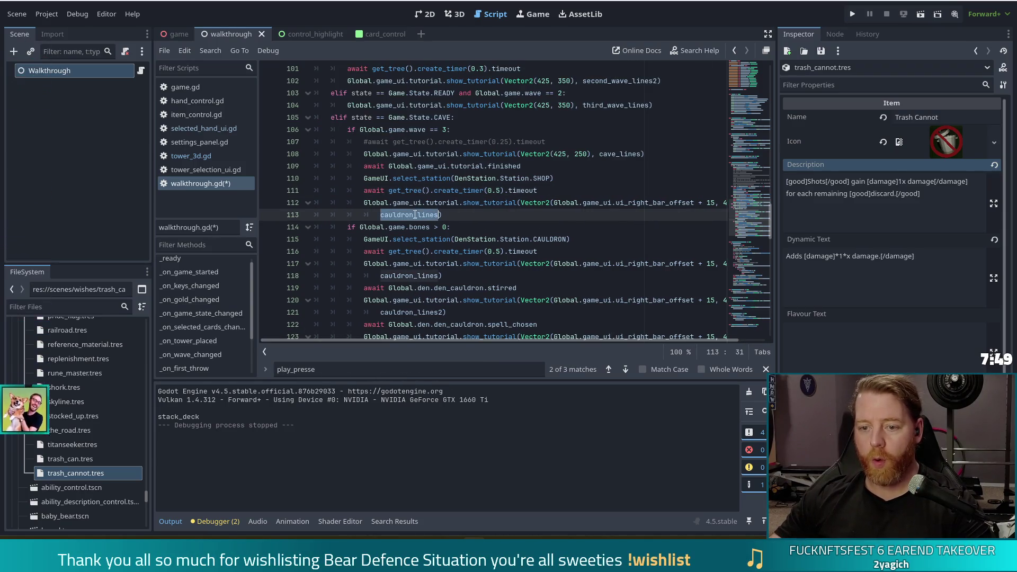
pyautogui.write('hoard_lines_')
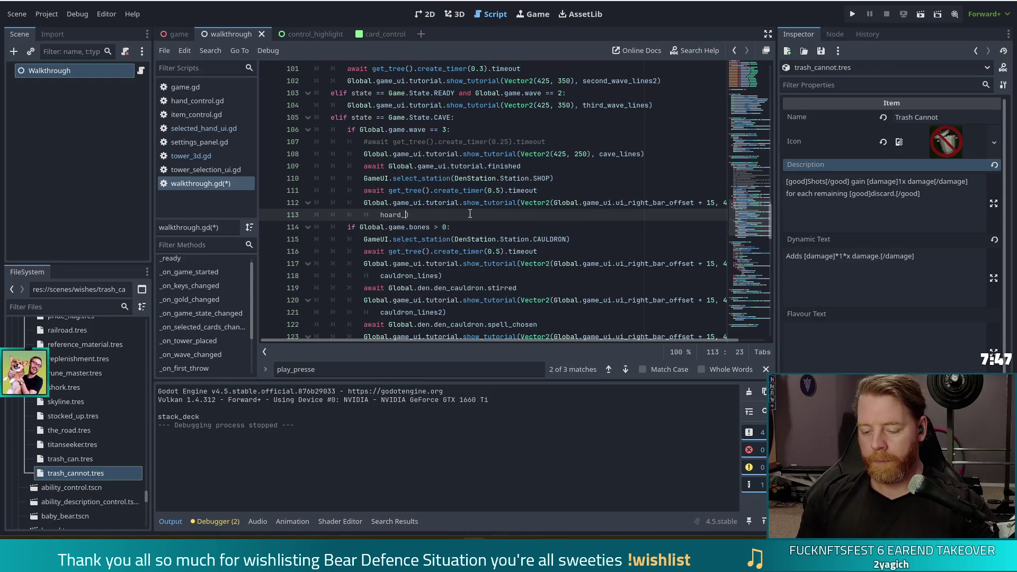
pyautogui.press('BackSpace')
pyautogui.hotkey('ctrl', 's')
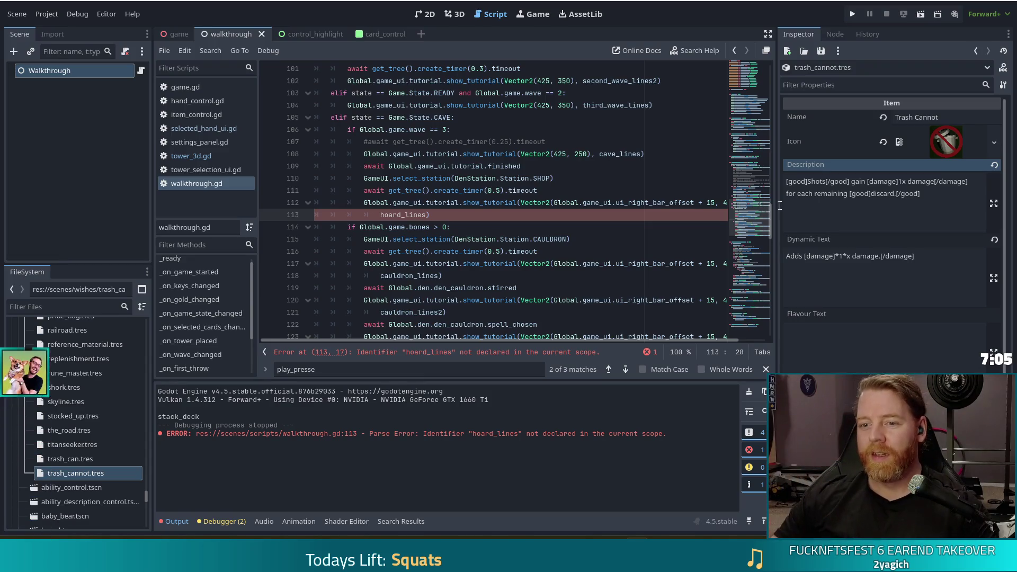
pyautogui.click(451, 214)
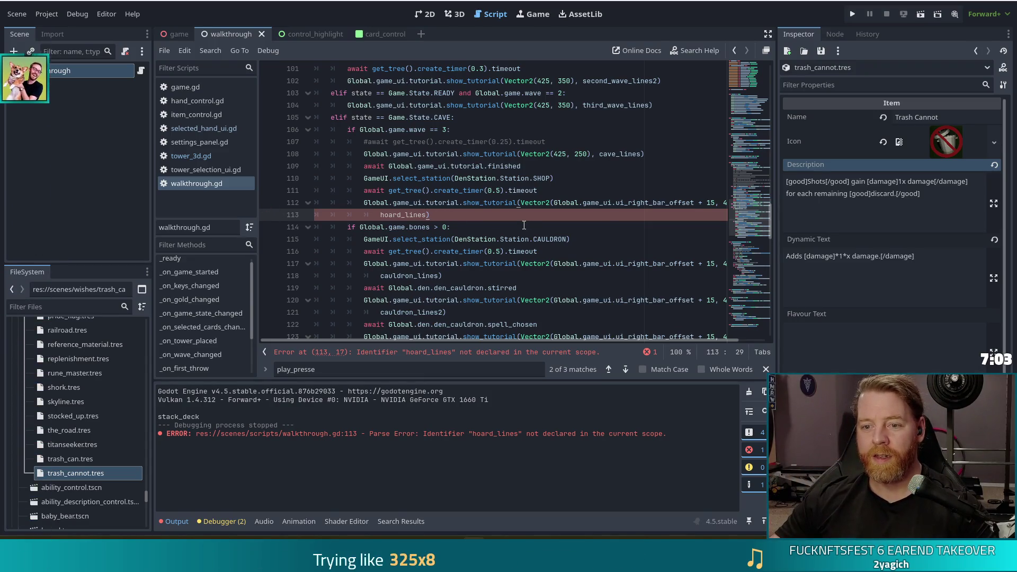
pyautogui.click(538, 198)
pyautogui.press('Up')
pyautogui.press('Up')
pyautogui.click(413, 203)
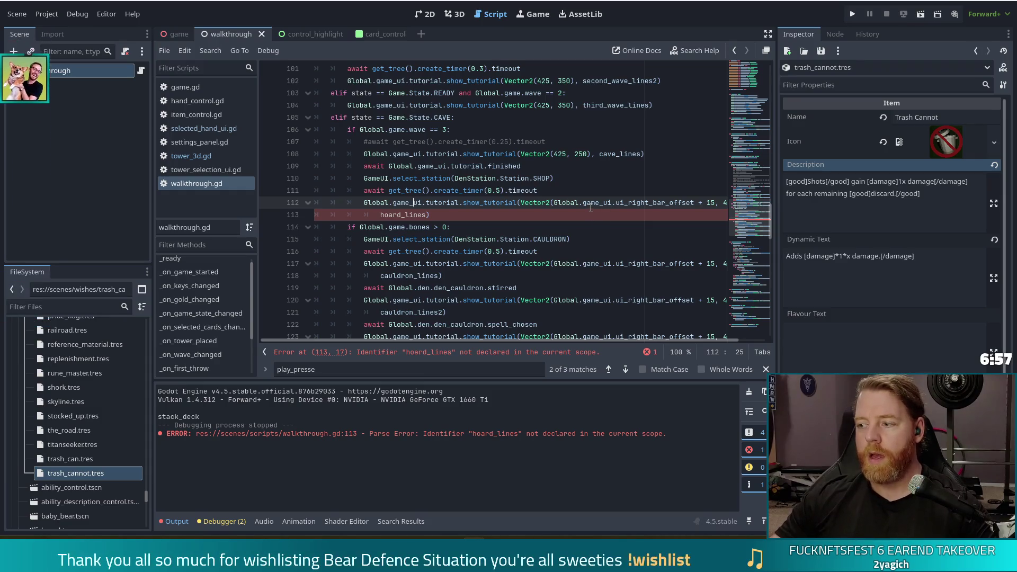
pyautogui.moveTo(587, 198)
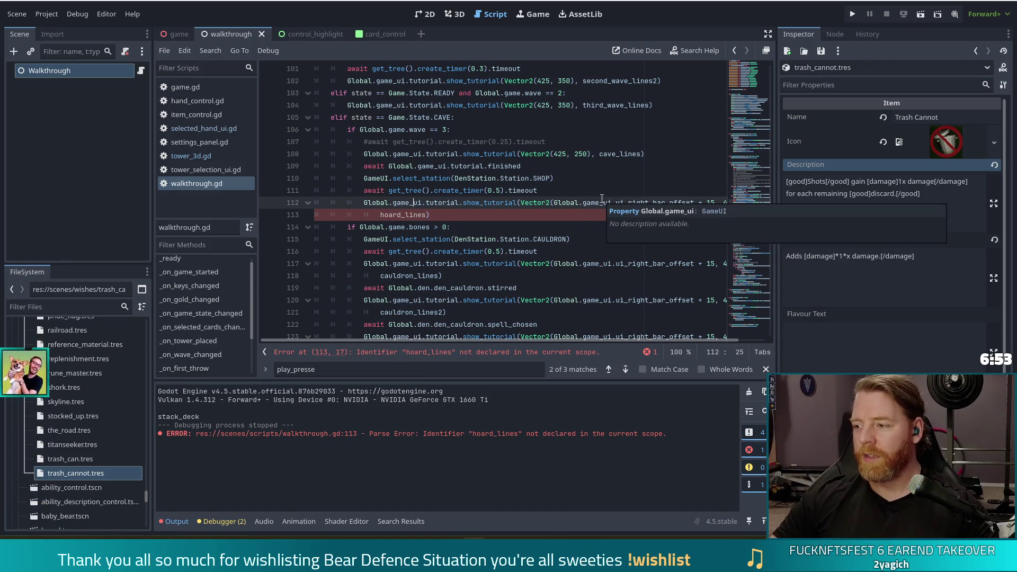
pyautogui.click(442, 214)
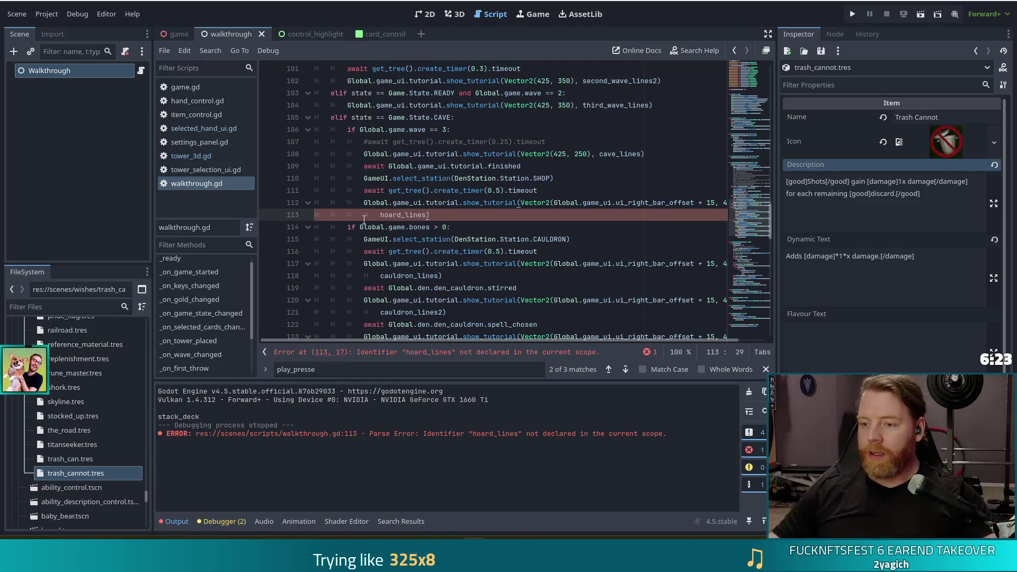
# Insert a blank line after the cave_lines declaration among the tutorial line variables
pyautogui.click(451, 225)
pyautogui.click(519, 219)
pyautogui.click(461, 227)
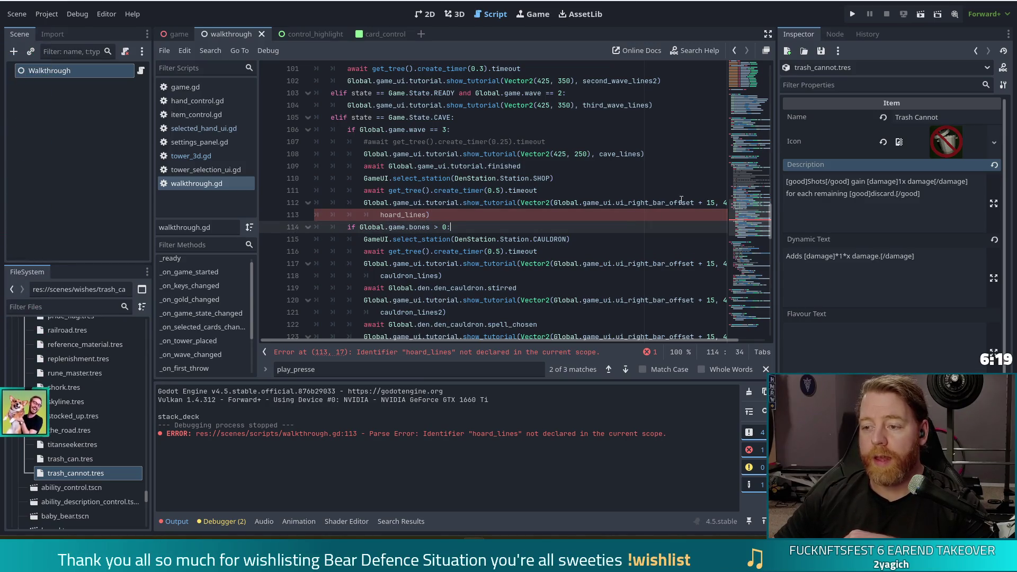
pyautogui.moveTo(749, 217); pyautogui.dragTo(748, 94)
pyautogui.click(388, 129)
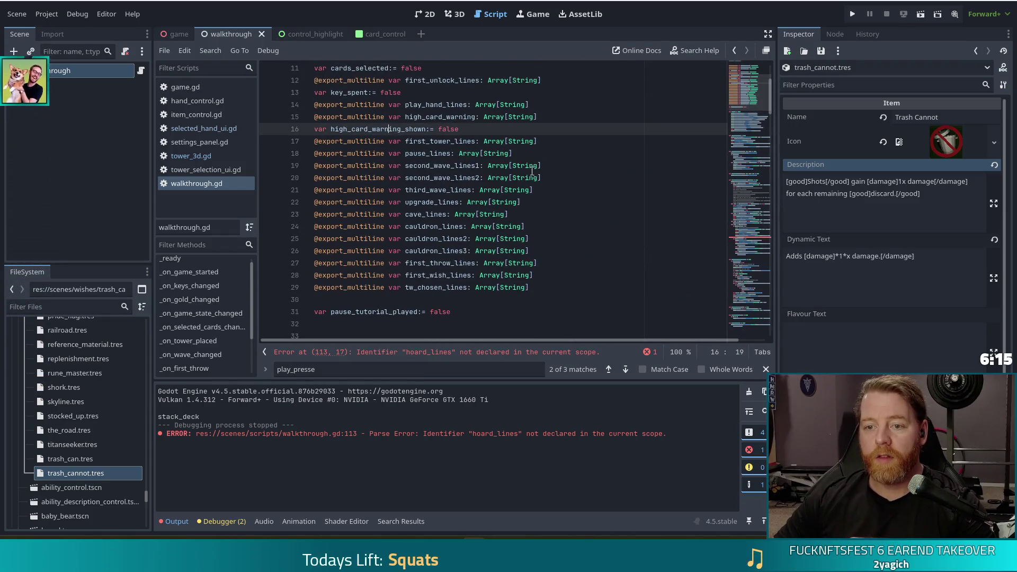
pyautogui.click(516, 141)
pyautogui.click(501, 153)
pyautogui.click(480, 166)
pyautogui.click(472, 178)
pyautogui.click(467, 190)
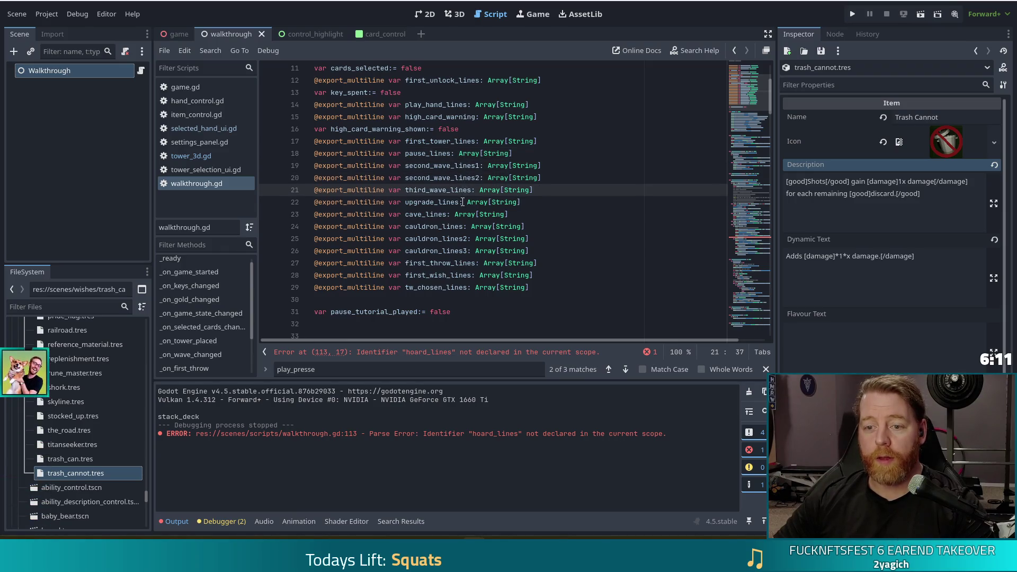
pyautogui.click(456, 202)
pyautogui.click(422, 214)
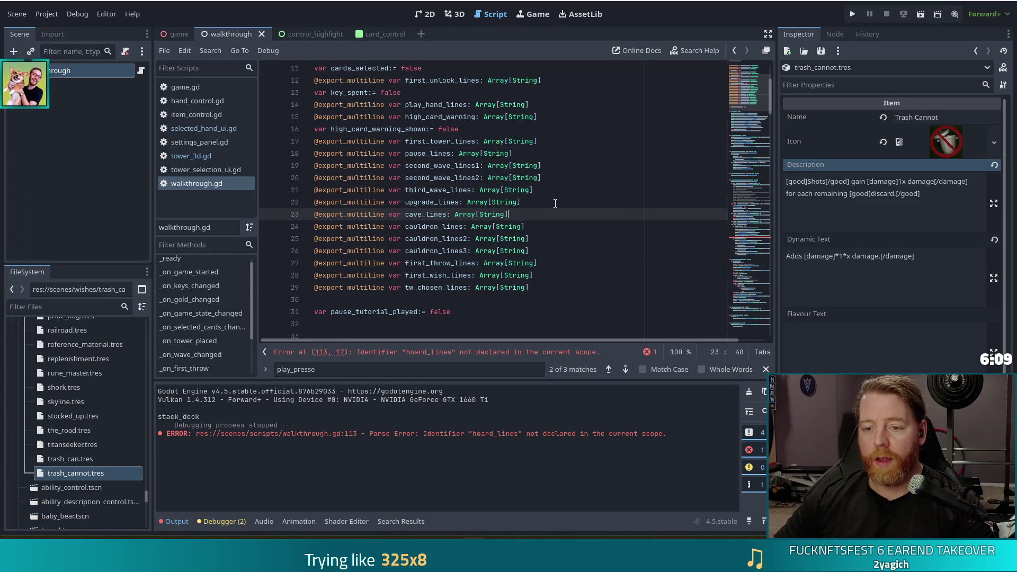
pyautogui.press('Return')
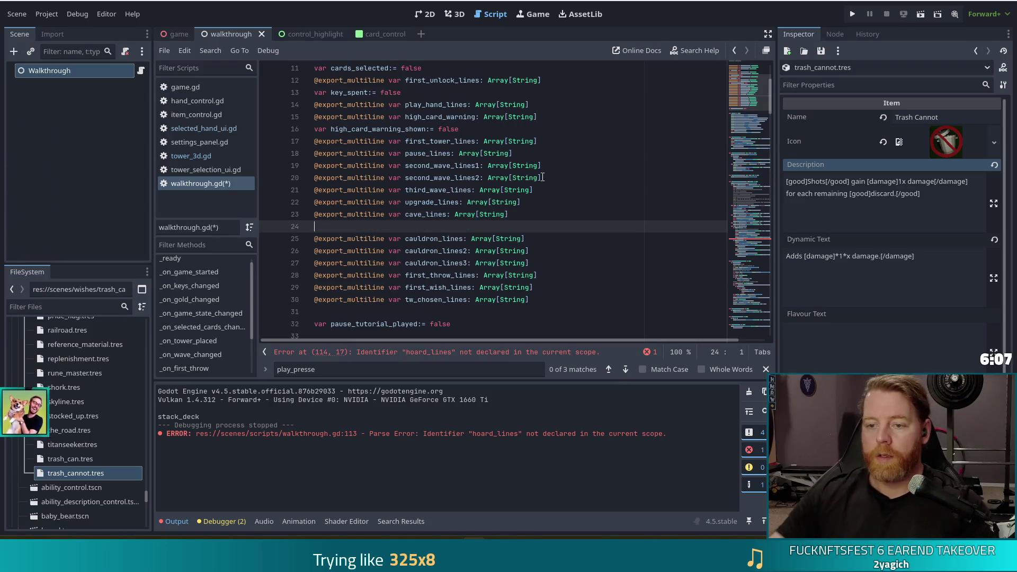
# Duplicate the cave_lines declaration and rename the copy to hoard_lines
pyautogui.tripleClick(424, 214)
pyautogui.hotkey('ctrl', 'c')
pyautogui.click(424, 227)
pyautogui.hotkey('ctrl', 'v')
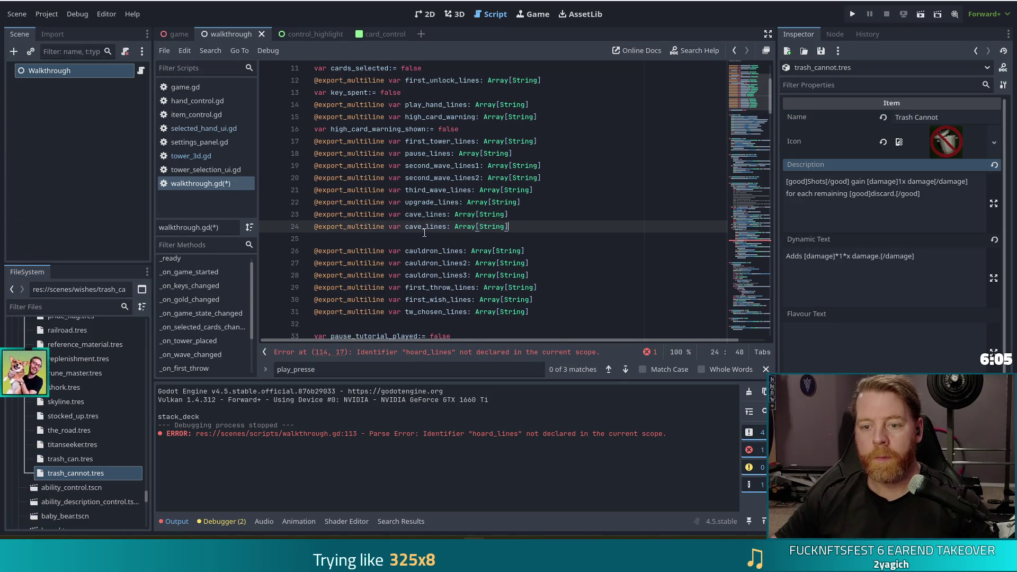
pyautogui.moveTo(424, 227); pyautogui.dragTo(405, 227)
pyautogui.write('ho')
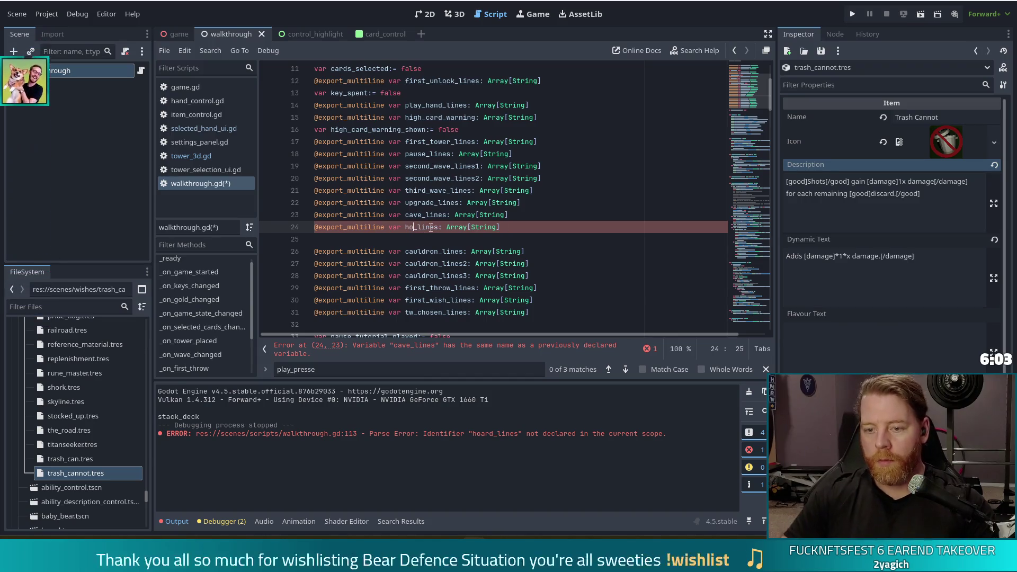
pyautogui.write('ard')
# Duplicate the hoard_lines declaration as hoard_lines2 on line 25 and save walkthrough.gd
pyautogui.moveTo(540, 228); pyautogui.dragTo(540, 220)
pyautogui.hotkey('ctrl', 'c')
pyautogui.click(539, 227)
pyautogui.hotkey('ctrl', 'v')
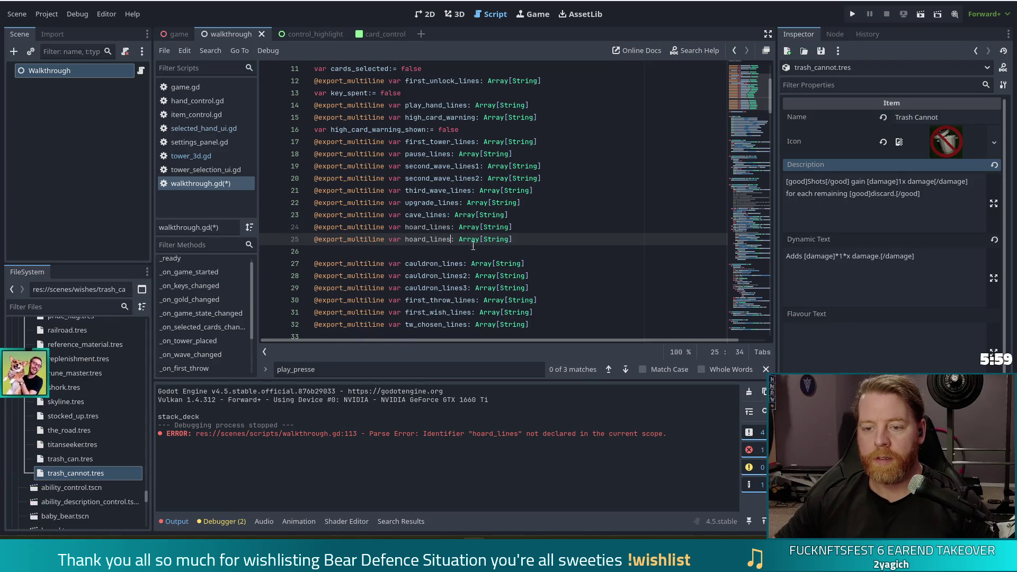
pyautogui.write('2')
pyautogui.hotkey('ctrl', 's')
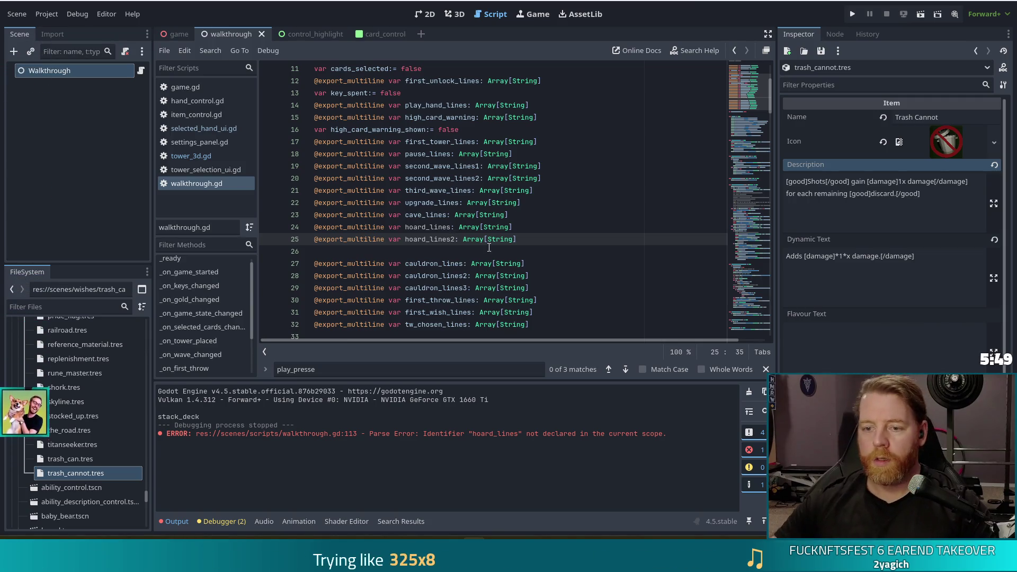
pyautogui.click(543, 227)
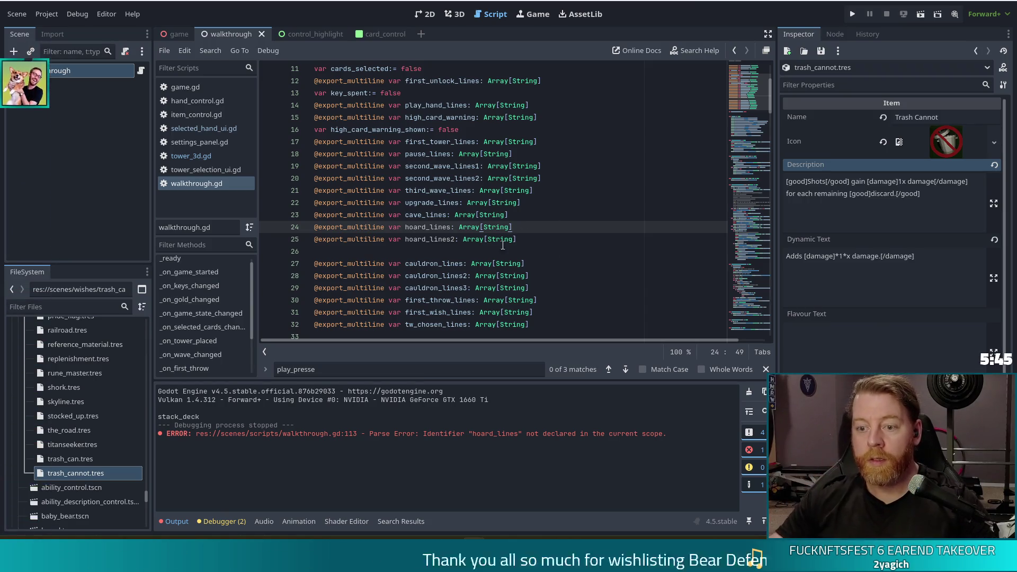
# Add a Hoard Lines element on the Walkthrough node reading 'guess what, it's time to buy another key'
pyautogui.click(74, 74)
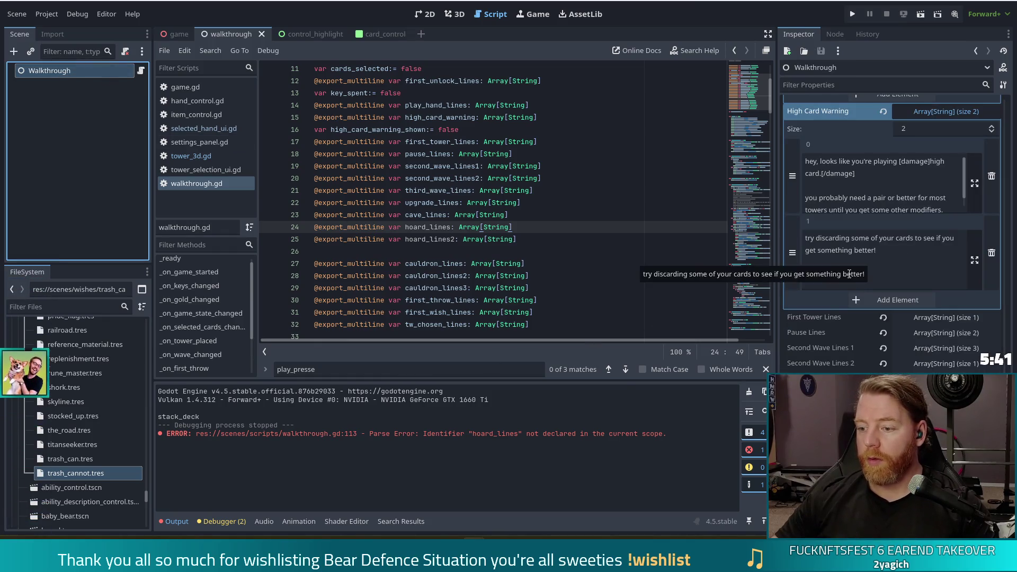
pyautogui.click(931, 114)
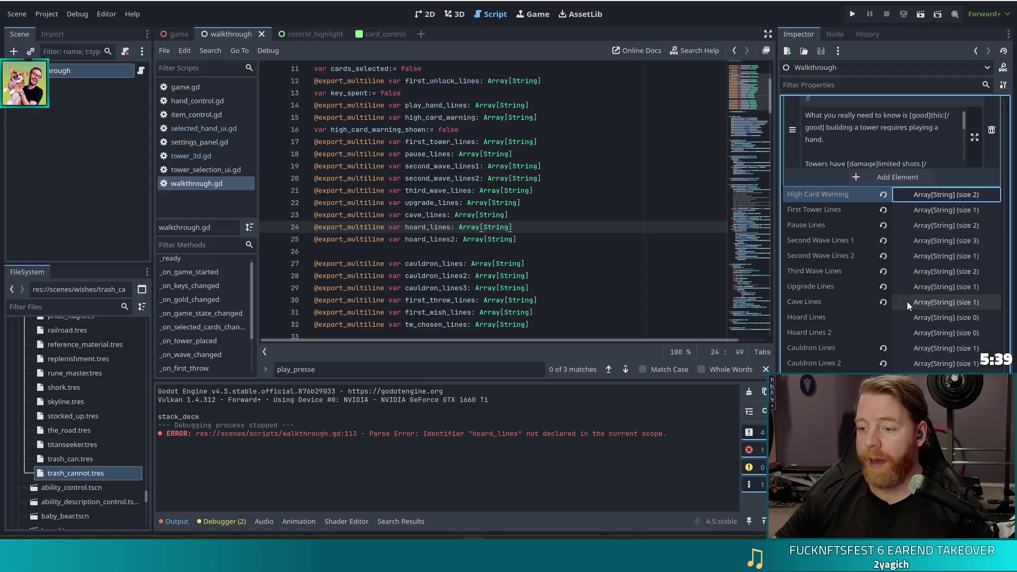
pyautogui.click(924, 315)
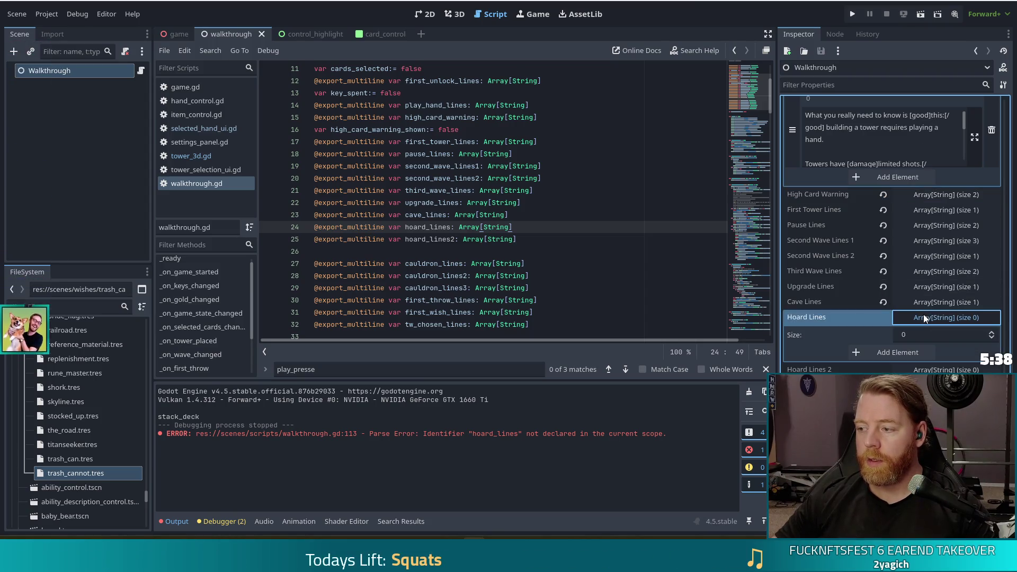
pyautogui.click(910, 351)
pyautogui.write("guess what, it's tim")
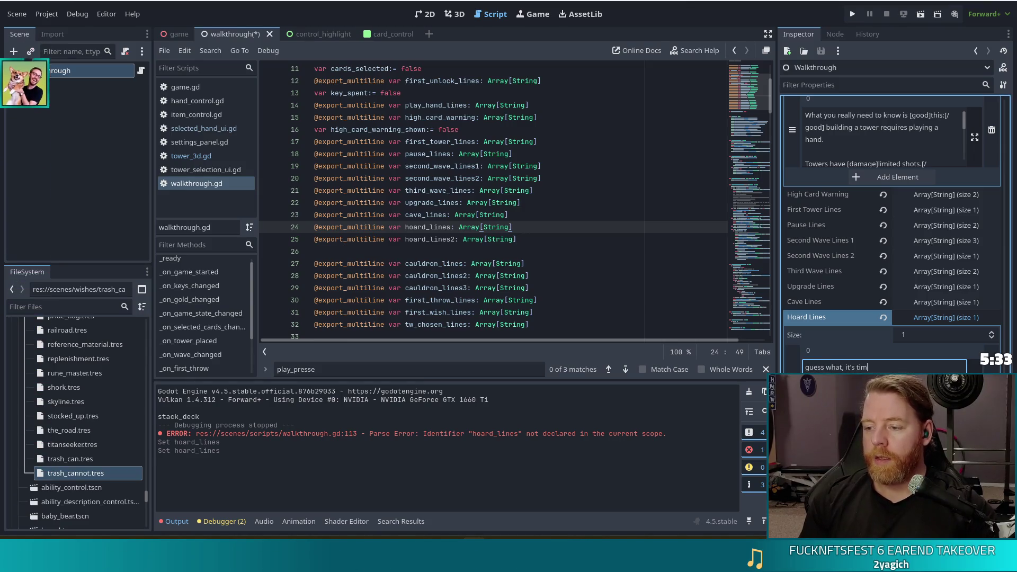
pyautogui.write('e to buy another key')
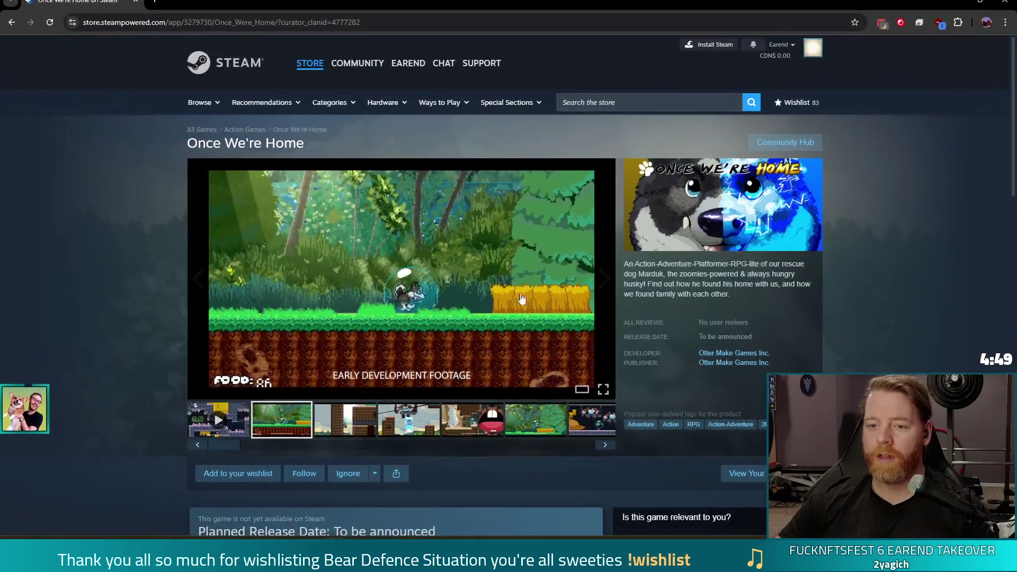
# Watch the Once We're Home gameplay trailer full screen, then close the Steam store window
pyautogui.click(226, 422)
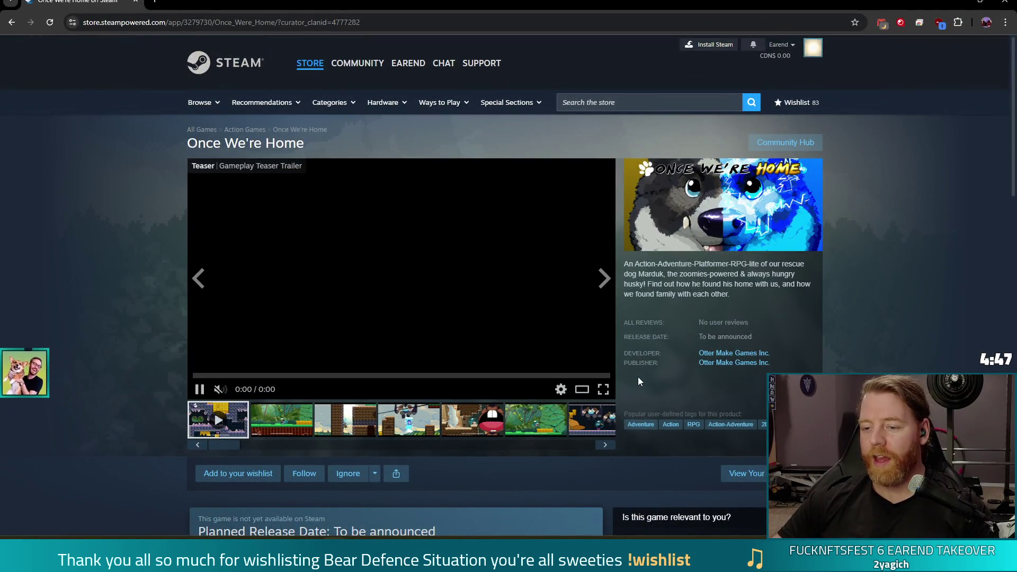
pyautogui.click(603, 390)
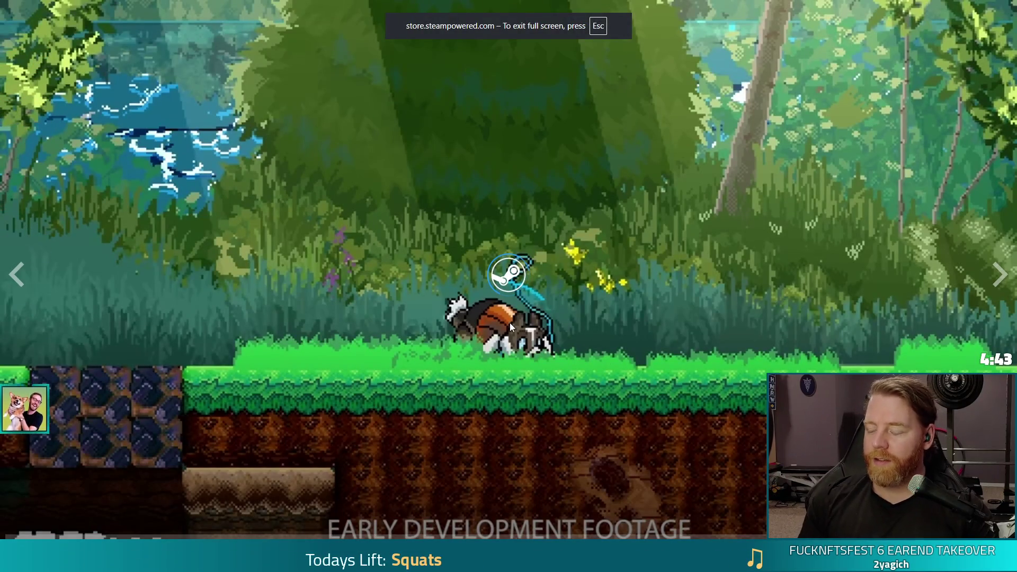
pyautogui.moveTo(243, 256)
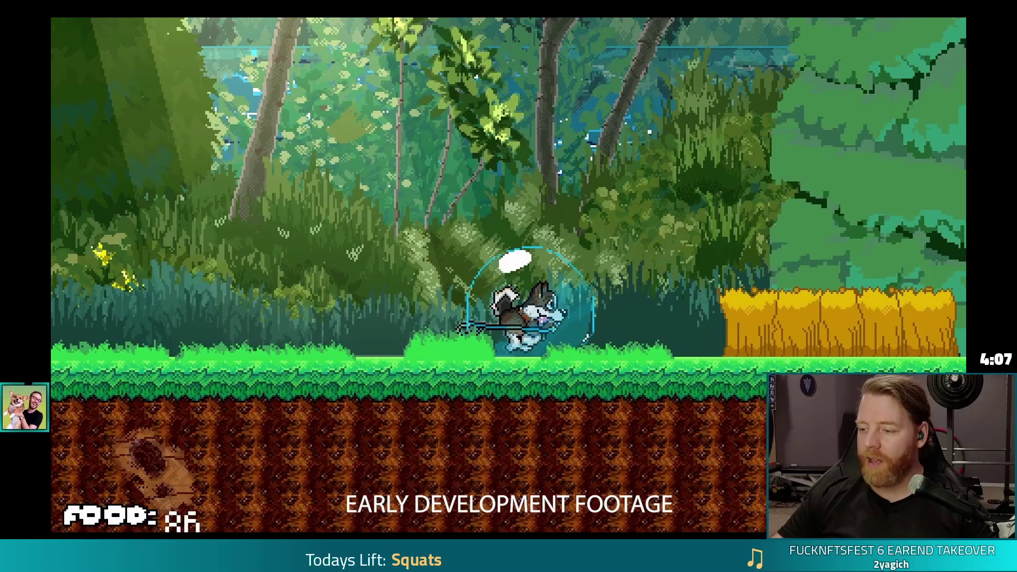
pyautogui.press('Escape')
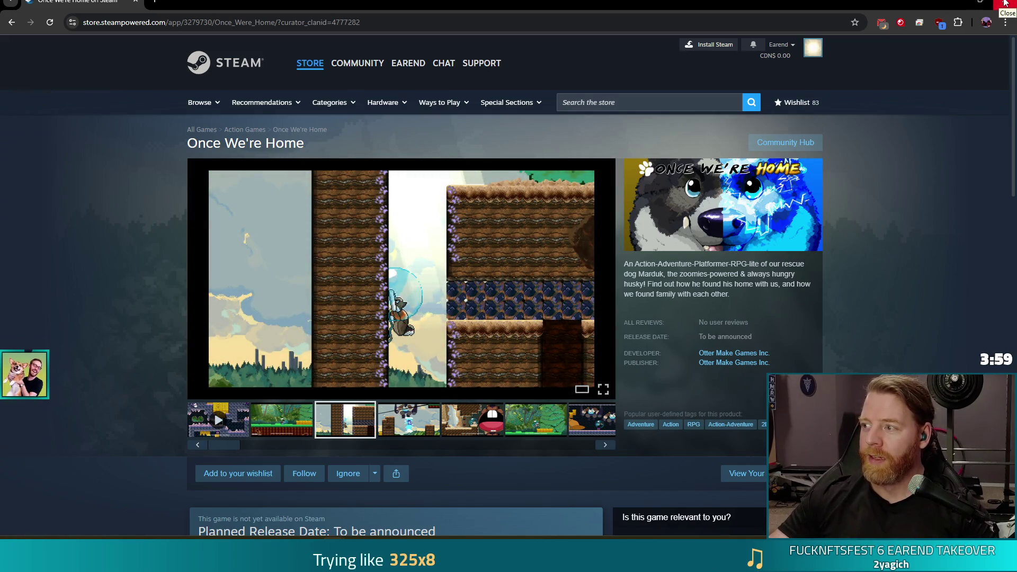
pyautogui.click(1005, 4)
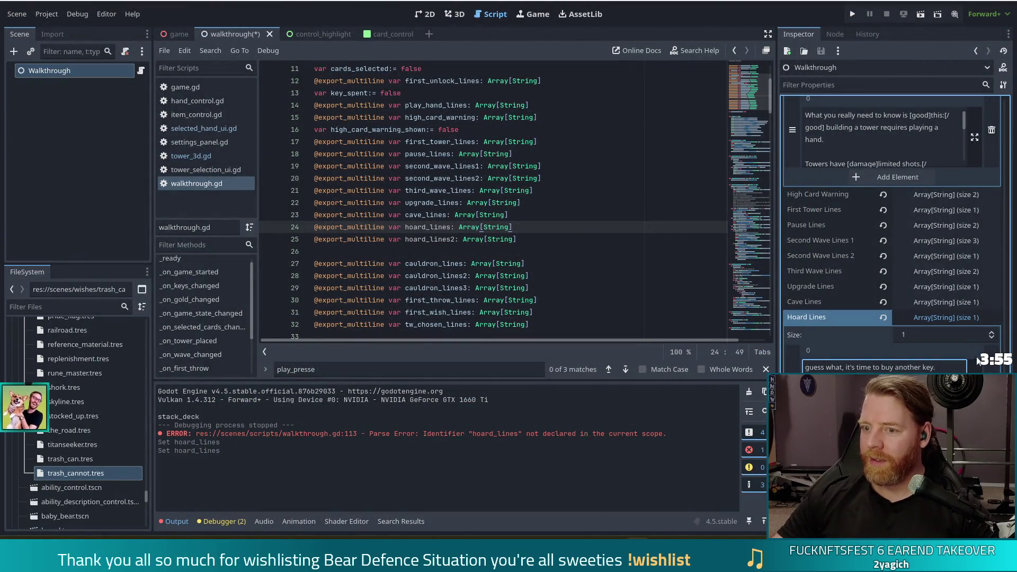
# Replace the period ending the Hoard Lines message with an exclamation mark and save
pyautogui.click(954, 369)
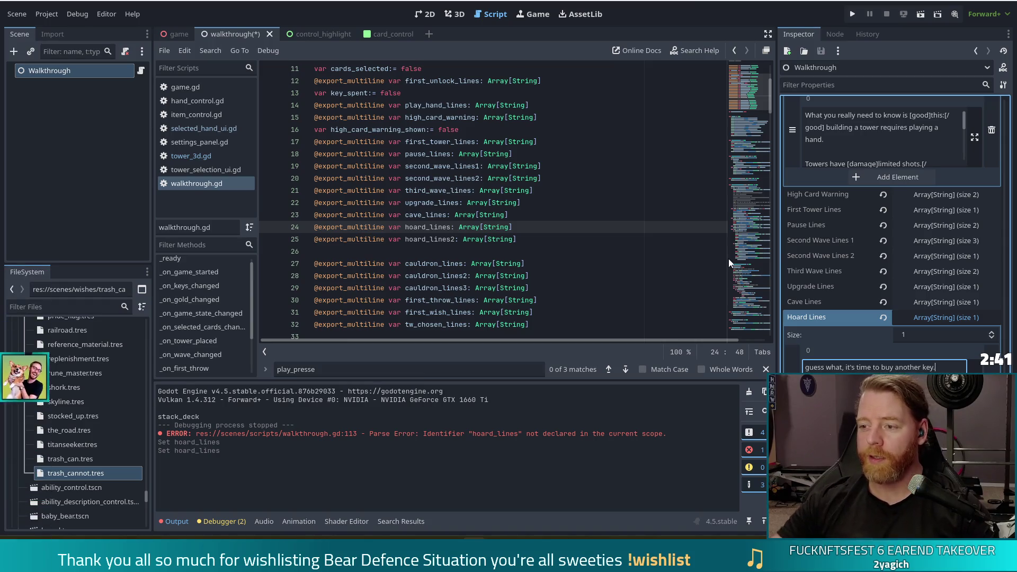
pyautogui.press('BackSpace')
pyautogui.write('!')
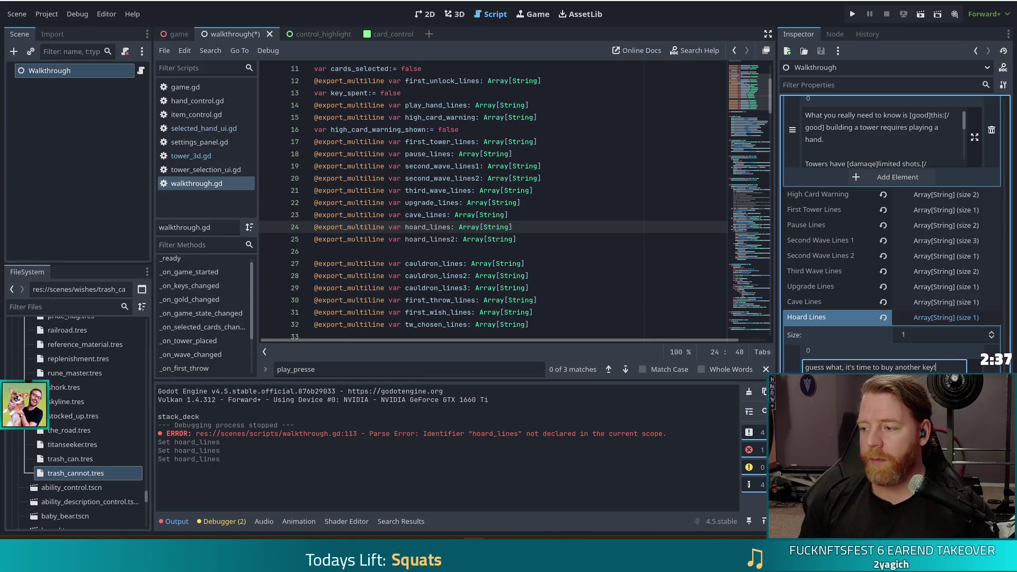
pyautogui.hotkey('ctrl', 's')
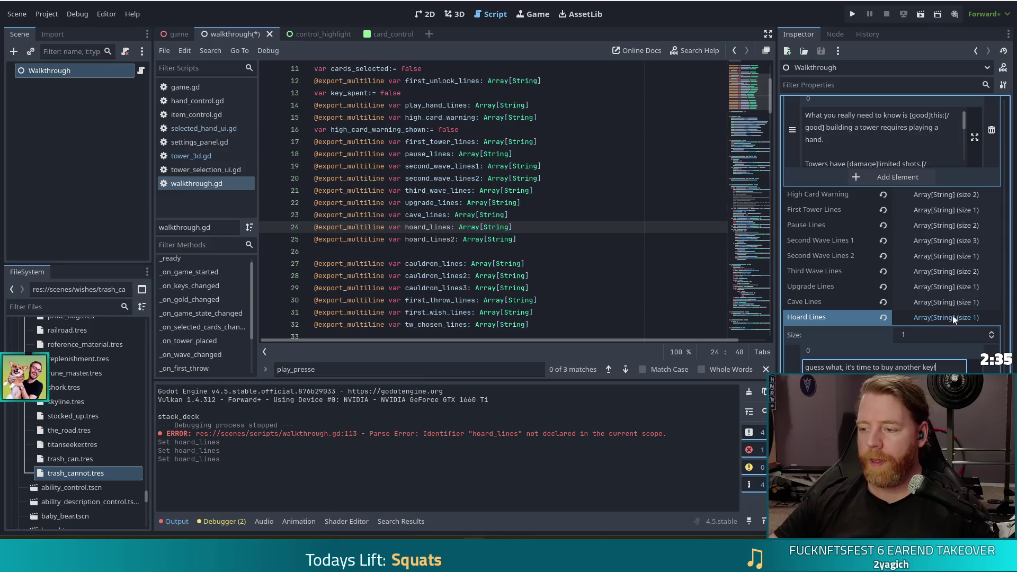
# Re-expand the Hoard Lines array, save again, and return to the end of the message
pyautogui.click(953, 316)
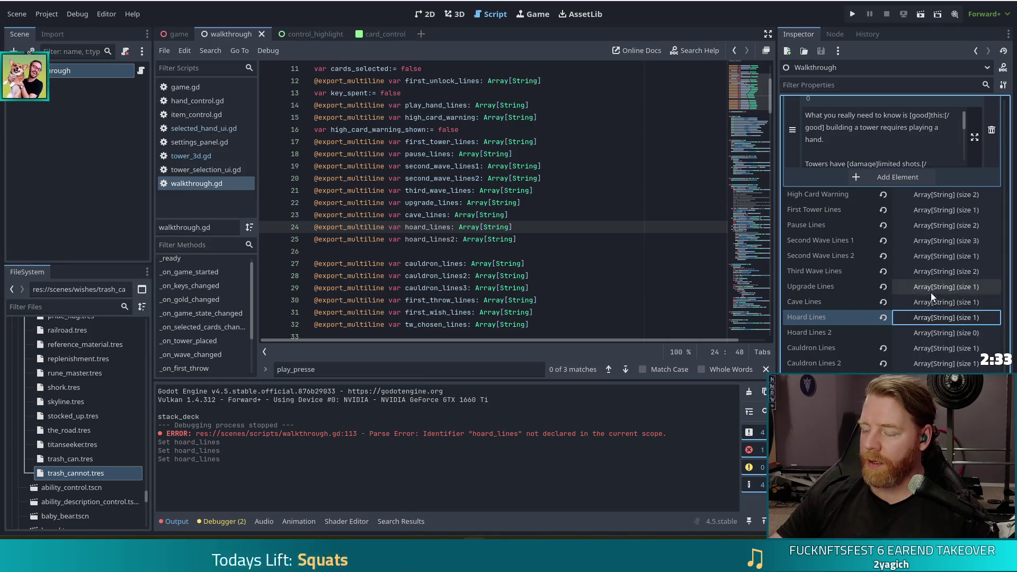
pyautogui.click(927, 317)
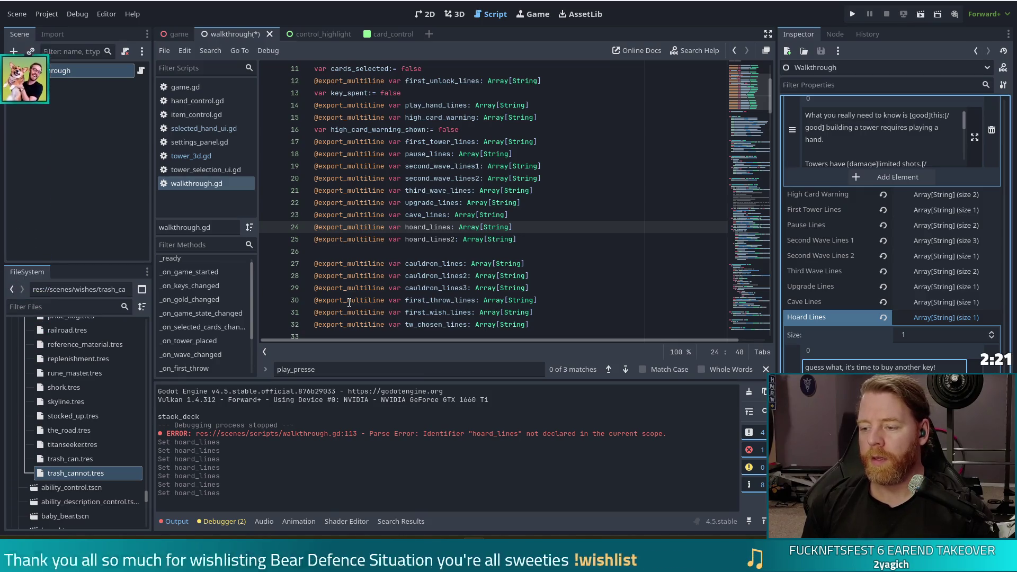
pyautogui.hotkey('ctrl', 's')
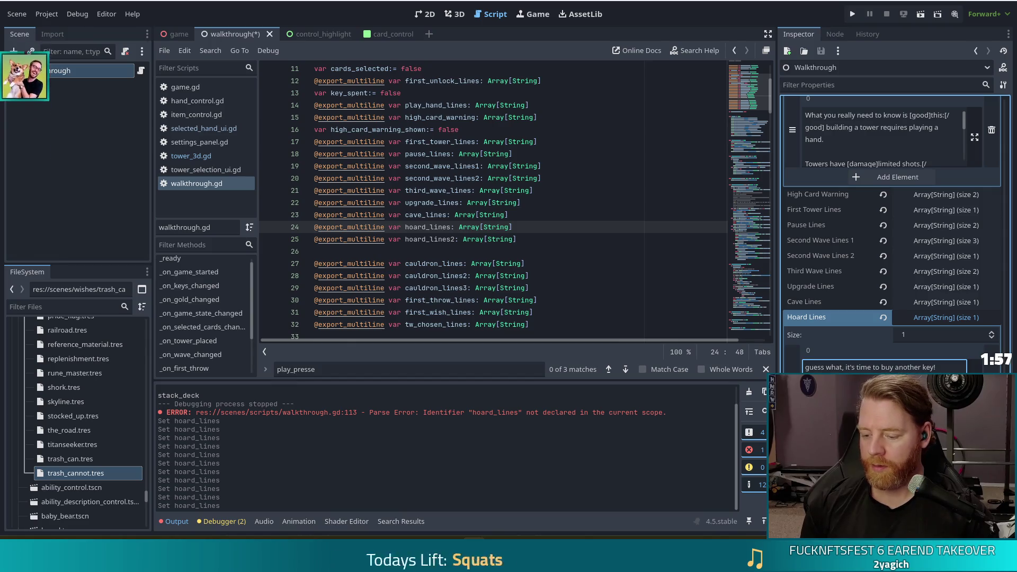
pyautogui.hotkey('ctrl', 's')
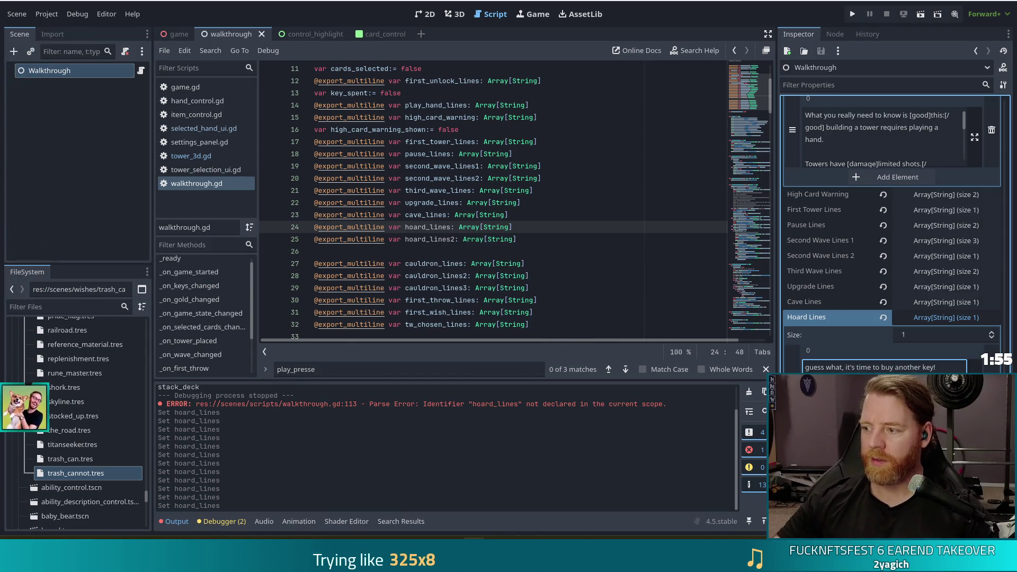
pyautogui.scroll(-2, 862, 353)
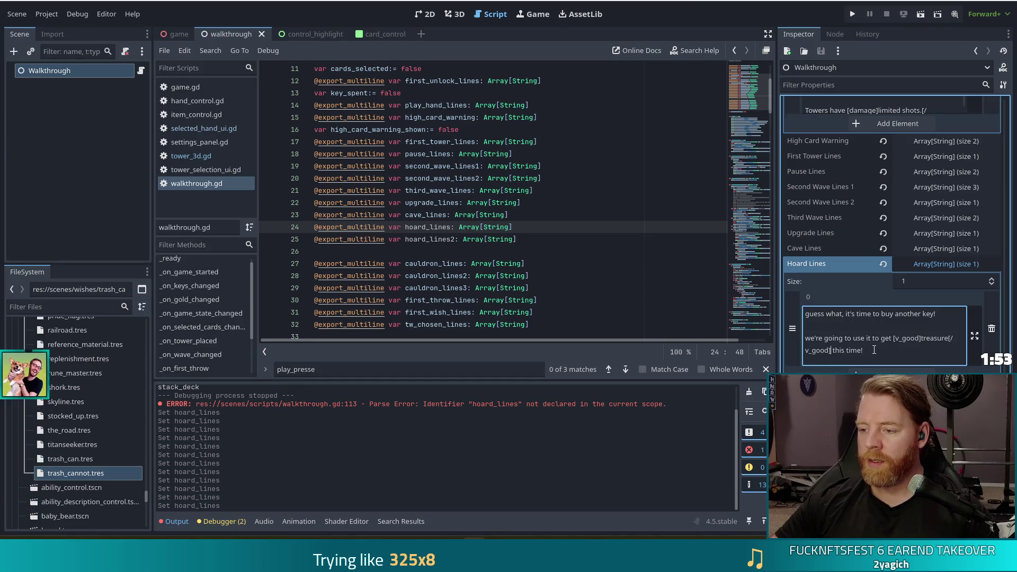
pyautogui.click(874, 349)
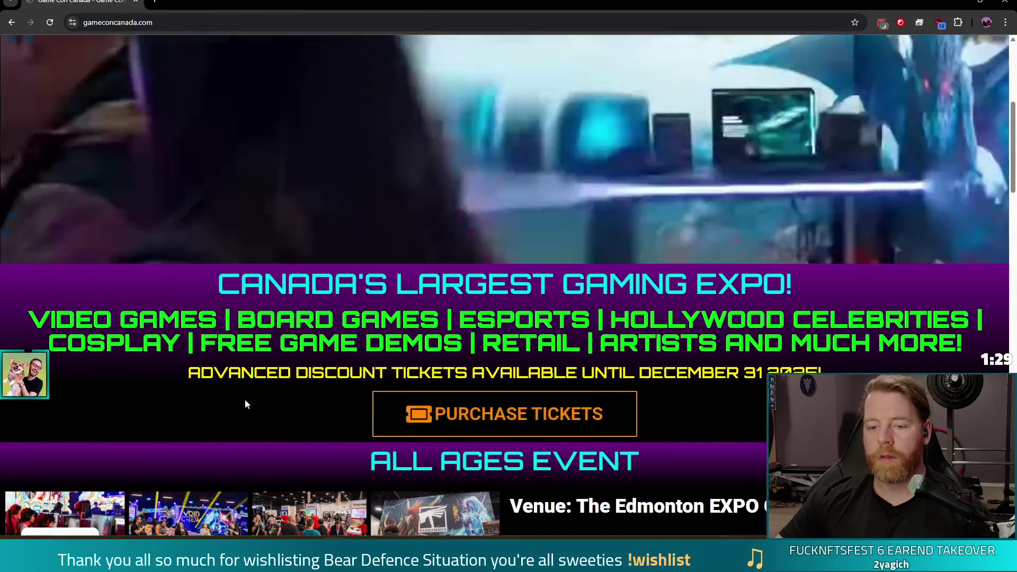
# Scroll gameconcanada.com to the venue details, highlight the June 19 – 21 2026 dates, then close the browser
pyautogui.scroll(-2, 792, 355)
pyautogui.scroll(1, 793, 355)
pyautogui.scroll(-3, 793, 355)
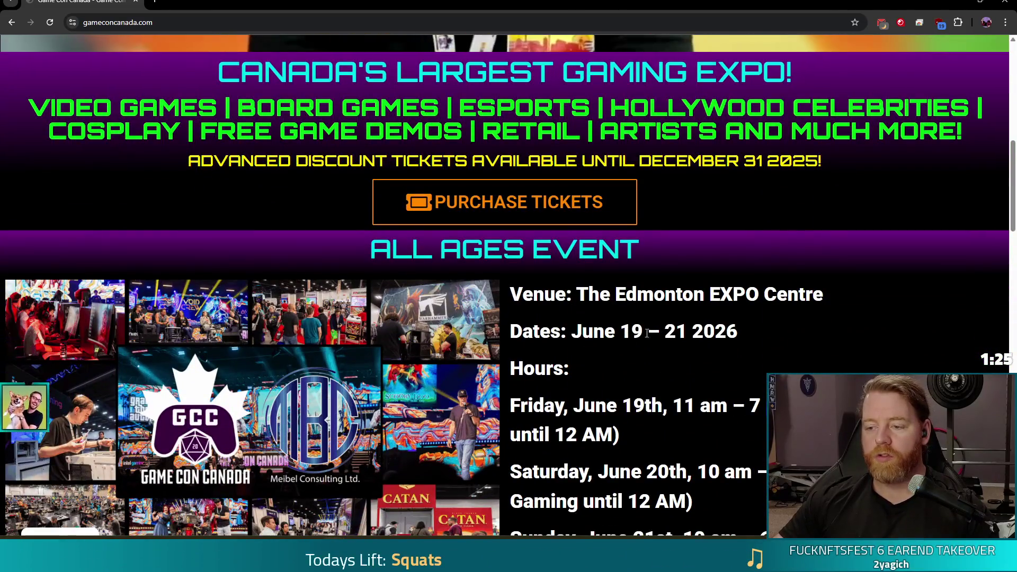
pyautogui.moveTo(743, 331); pyautogui.dragTo(572, 340)
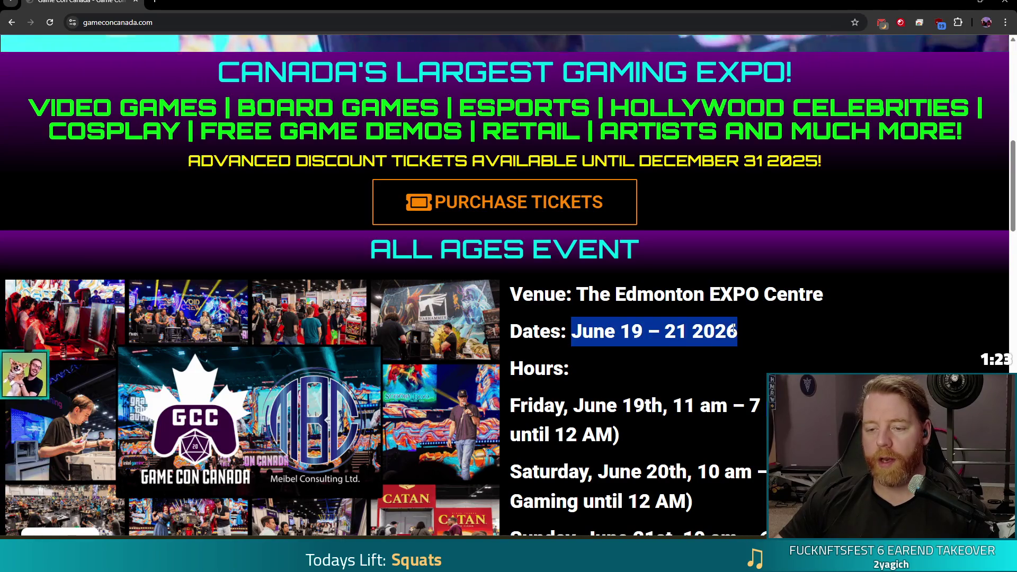
pyautogui.scroll(-2, 767, 336)
pyautogui.click(750, 264)
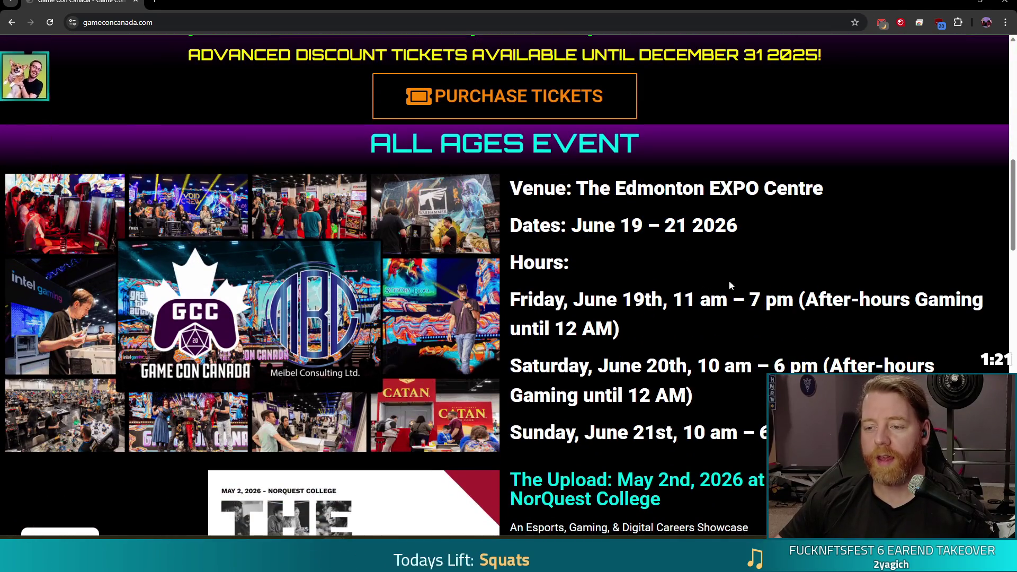
pyautogui.scroll(-2, 773, 276)
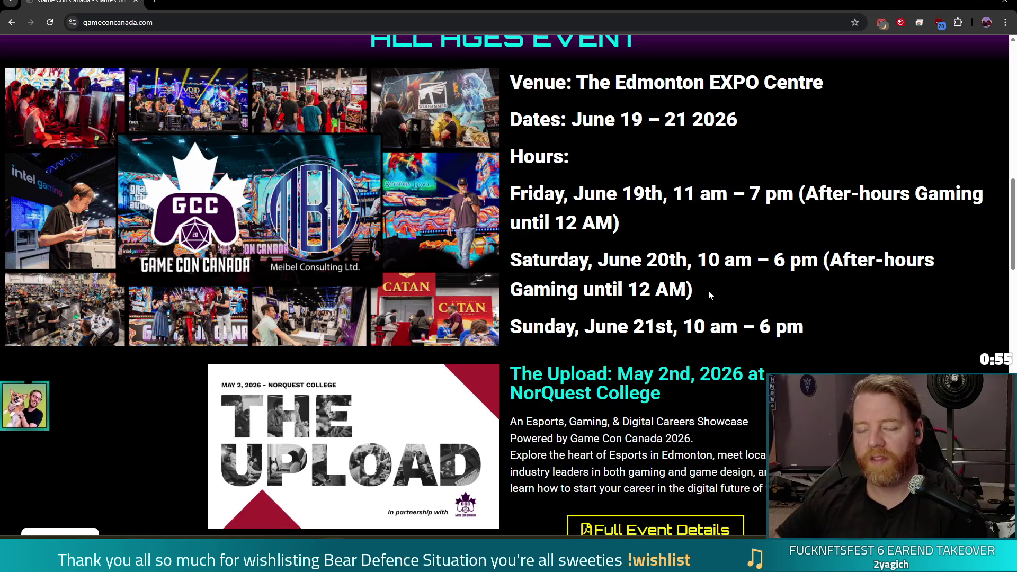
pyautogui.click(172, 20)
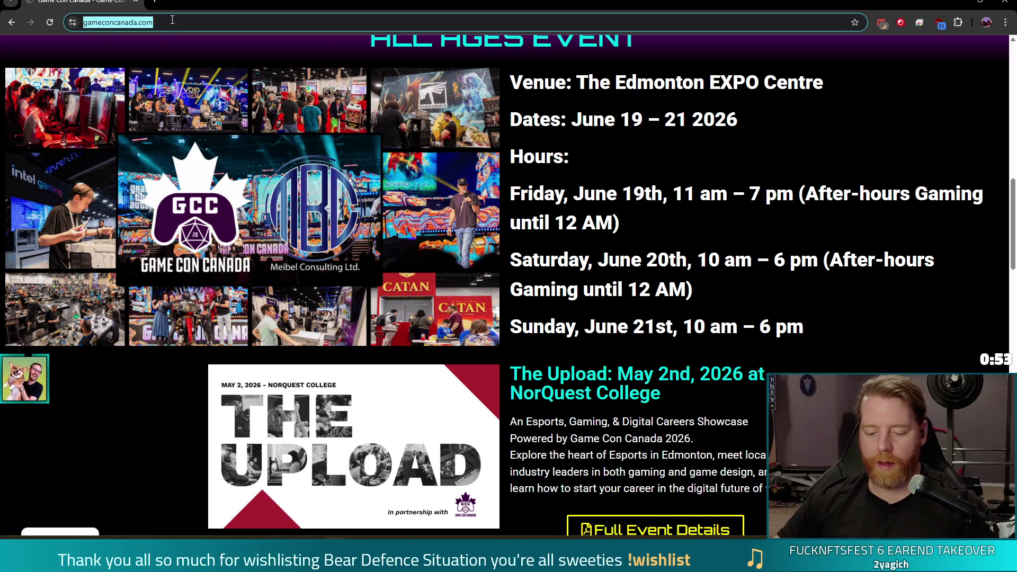
pyautogui.click(1007, 2)
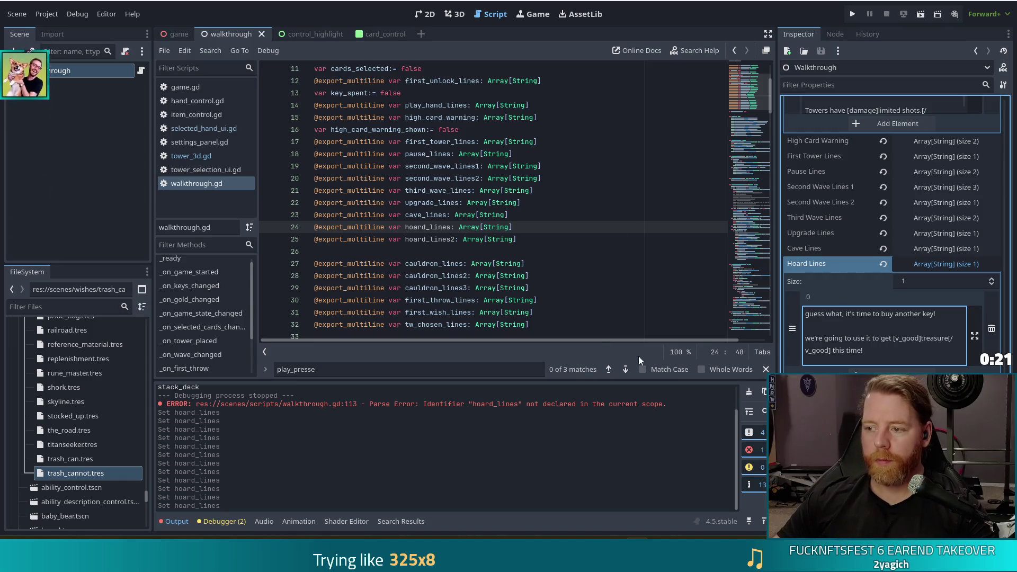
# Expand Hoard Lines 2 in the Inspector, add one element, and save walkthrough.gd
pyautogui.click(910, 339)
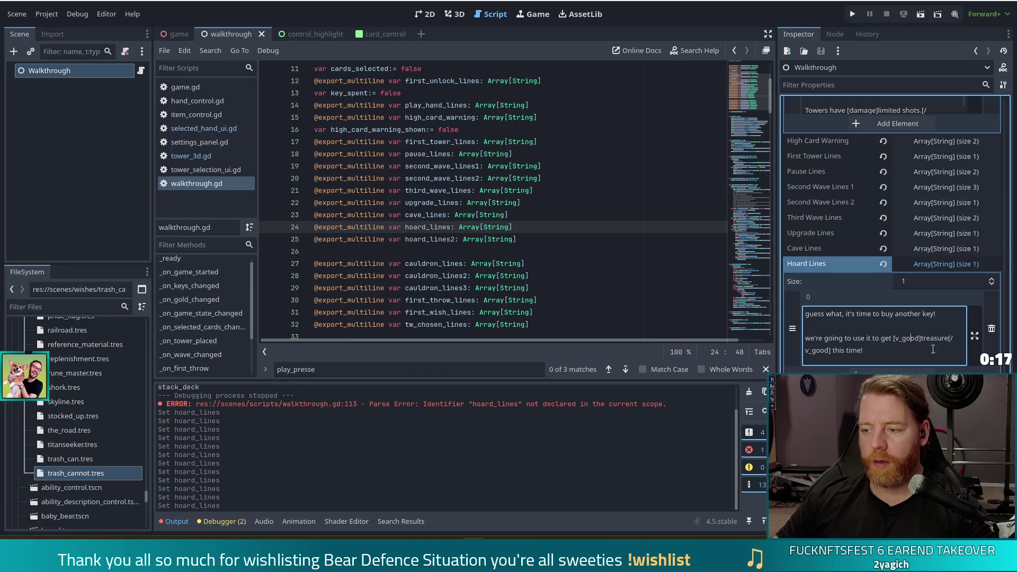
pyautogui.click(882, 314)
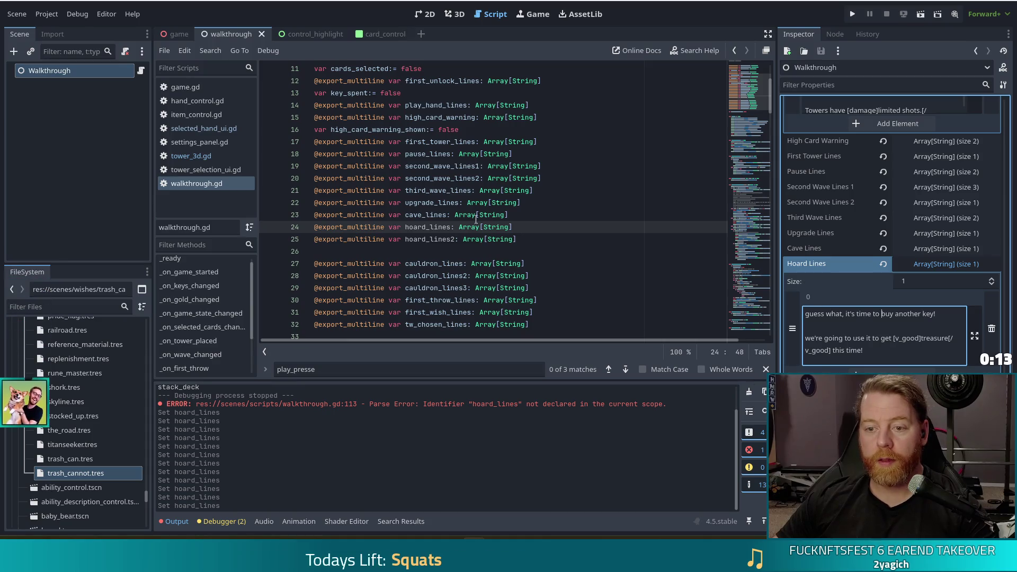
pyautogui.click(521, 239)
pyautogui.click(947, 265)
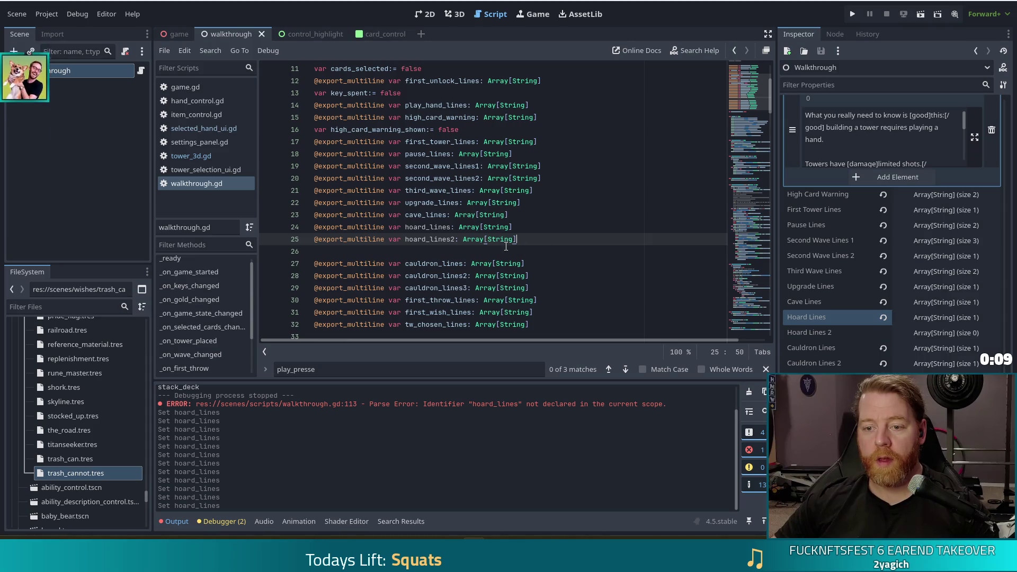
pyautogui.click(456, 239)
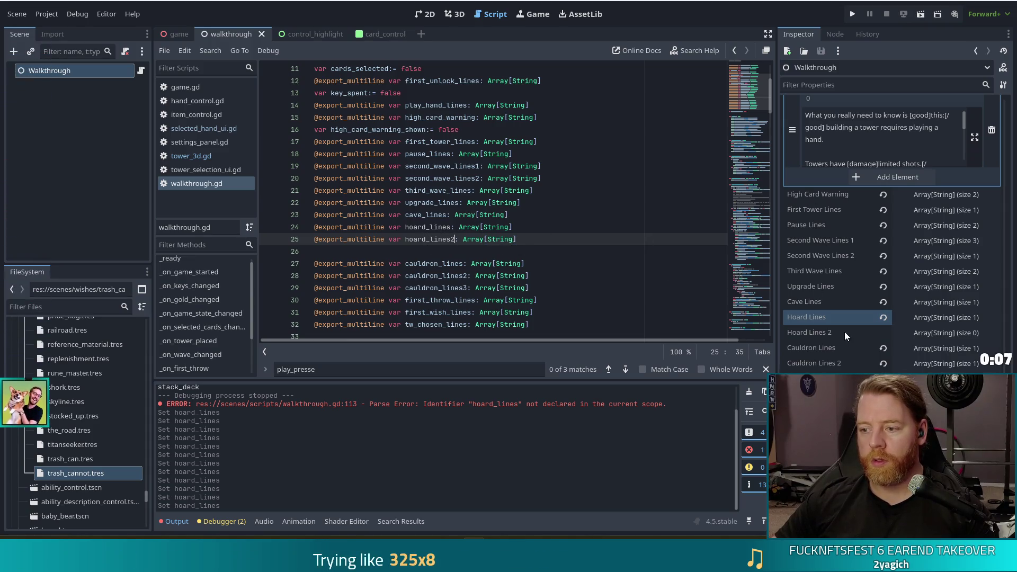
pyautogui.click(946, 333)
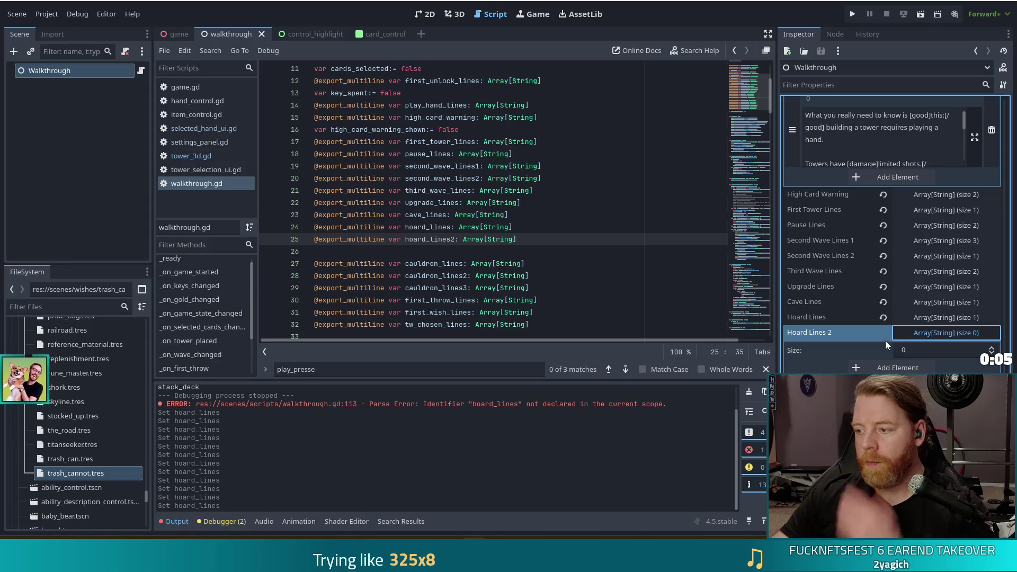
pyautogui.click(898, 368)
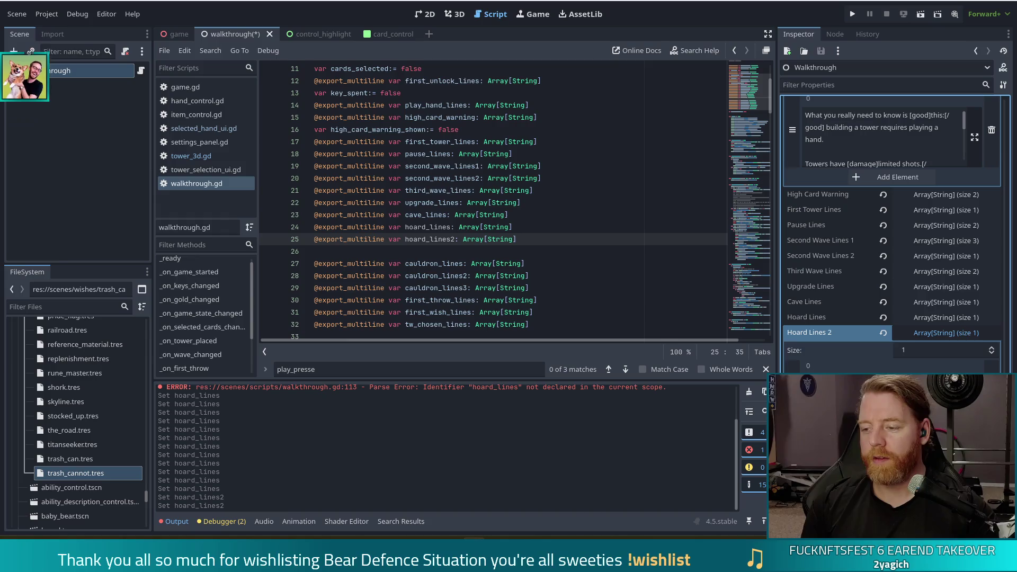
pyautogui.hotkey('ctrl', 's')
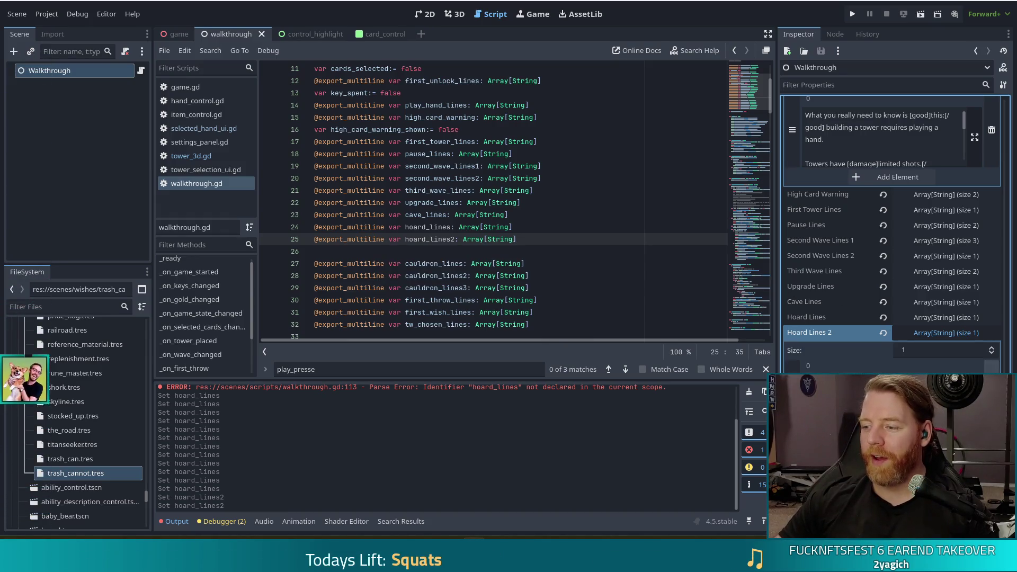
# Start a search of walkthrough.gd for hoard_lines from the end of line 24
pyautogui.click(472, 256)
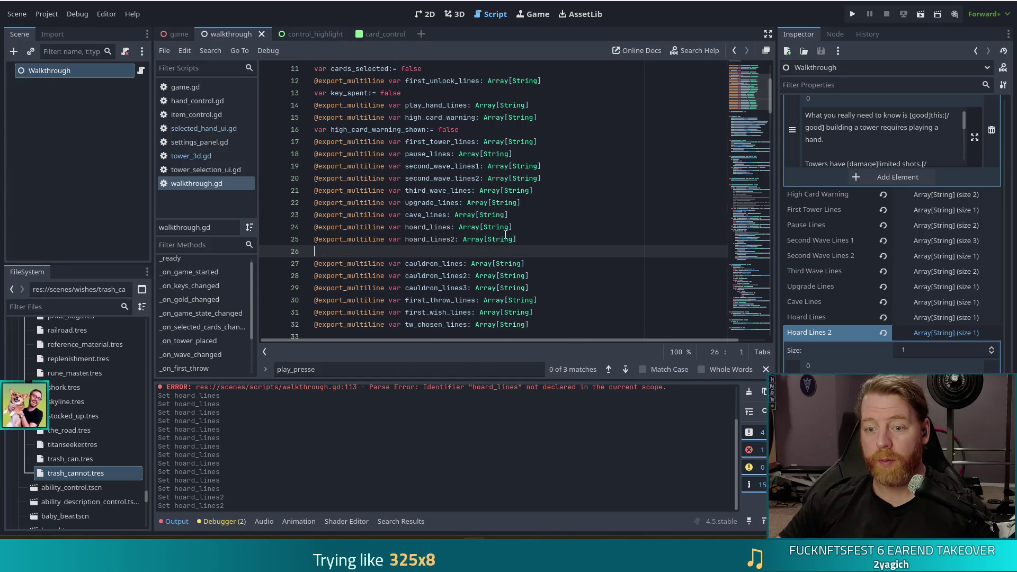
pyautogui.click(554, 232)
pyautogui.hotkey('ctrl', 'f')
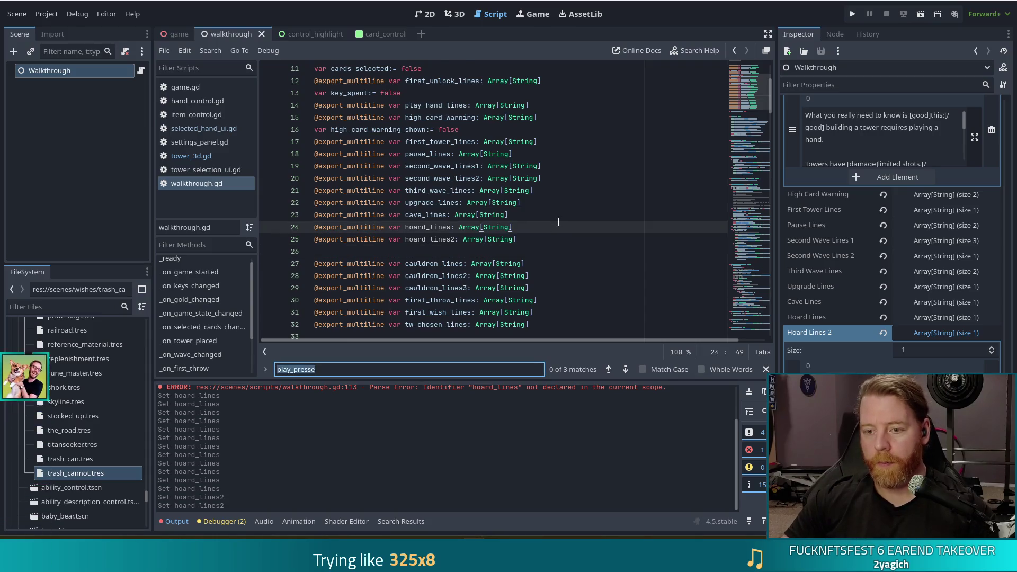
pyautogui.write('hoard_lines')
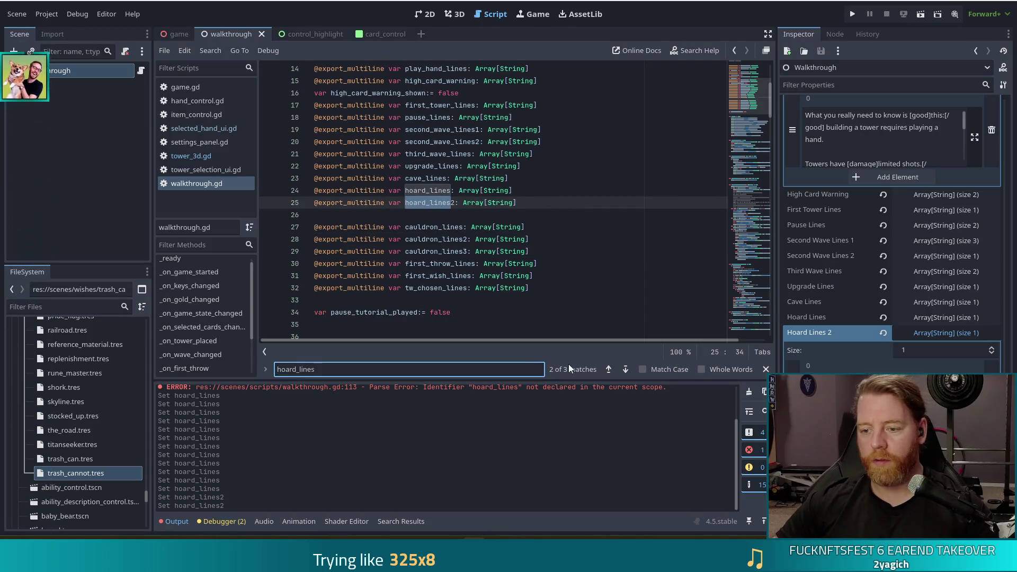
pyautogui.click(625, 369)
pyautogui.click(625, 369)
pyautogui.click(608, 369)
pyautogui.click(500, 208)
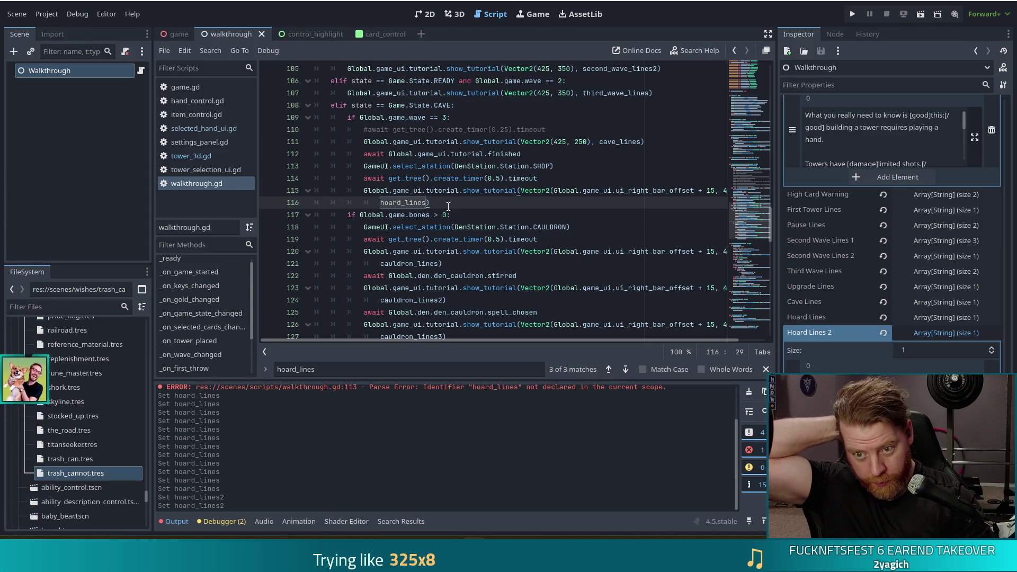
pyautogui.press('Return')
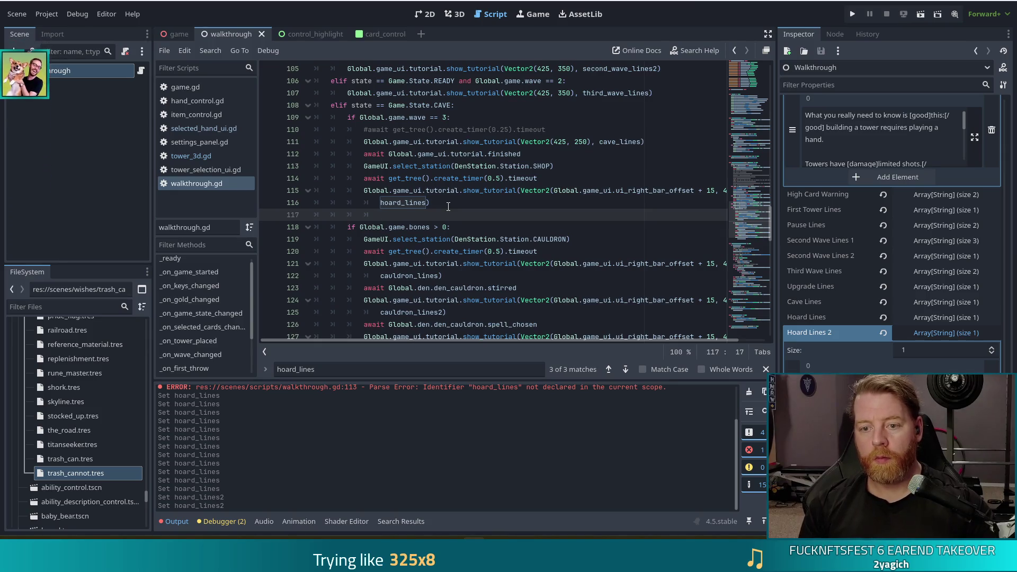
pyautogui.write('await ')
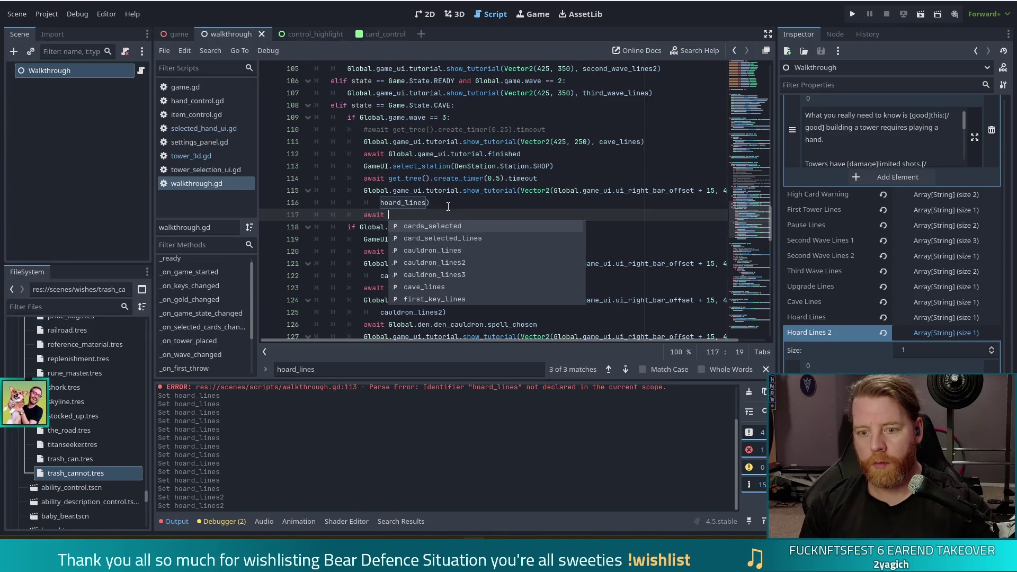
pyautogui.write('Global')
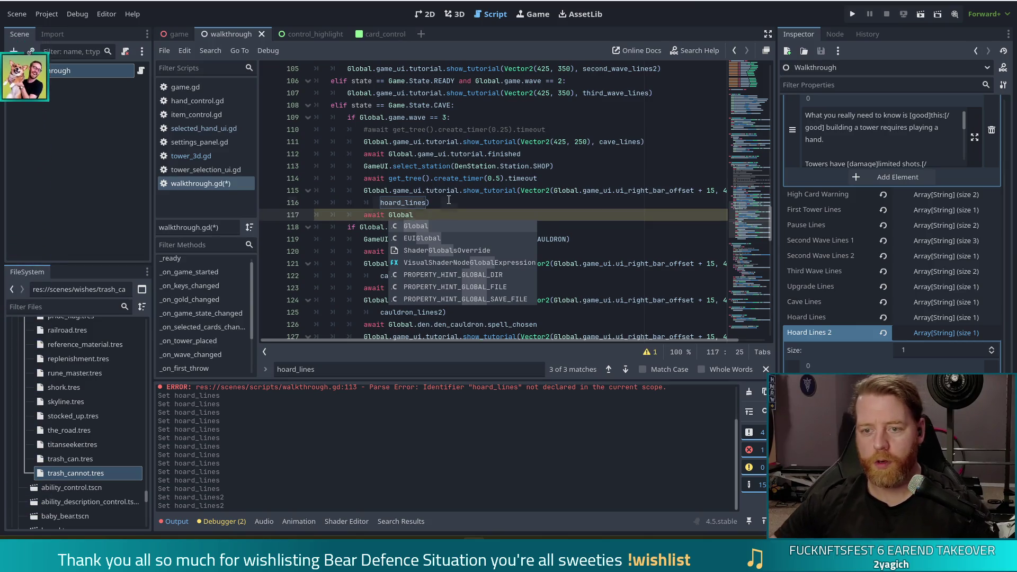
pyautogui.click(448, 199)
pyautogui.hotkey('shift', 'Up')
pyautogui.press('Delete')
pyautogui.hotkey('ctrl', 's')
pyautogui.scroll(-2, 759, 237)
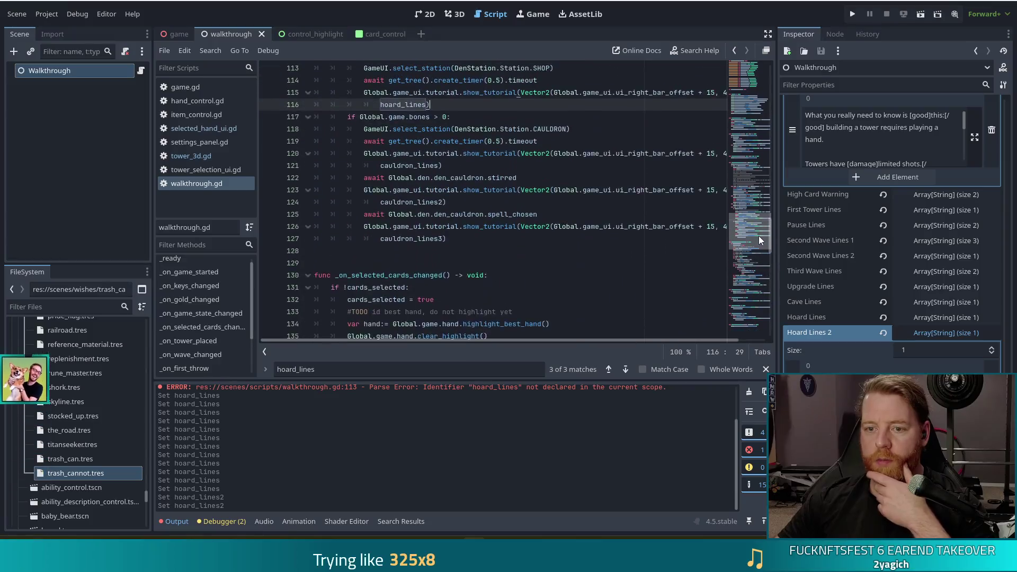
pyautogui.scroll(6, 758, 231)
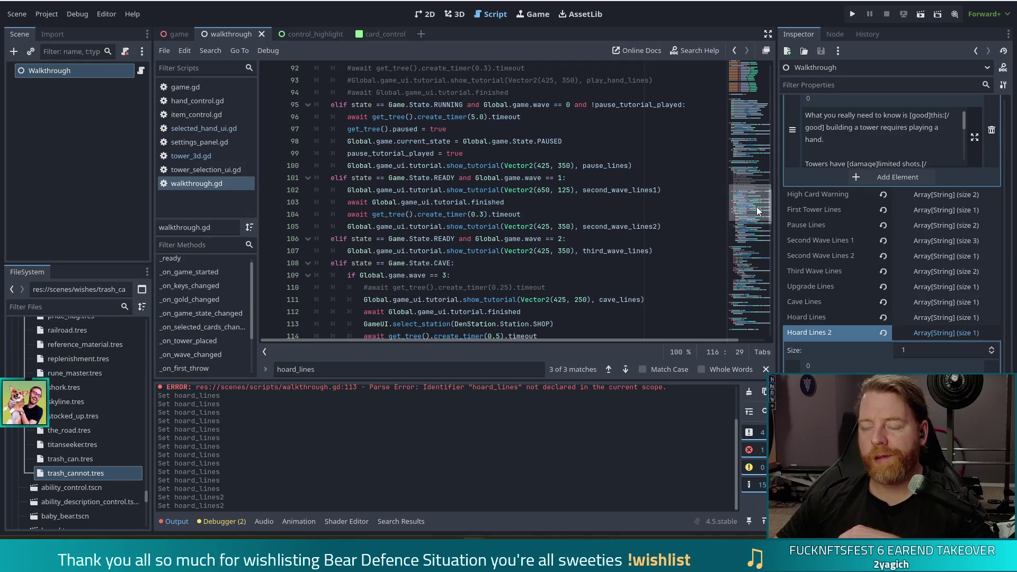
pyautogui.moveTo(757, 207); pyautogui.dragTo(765, 95)
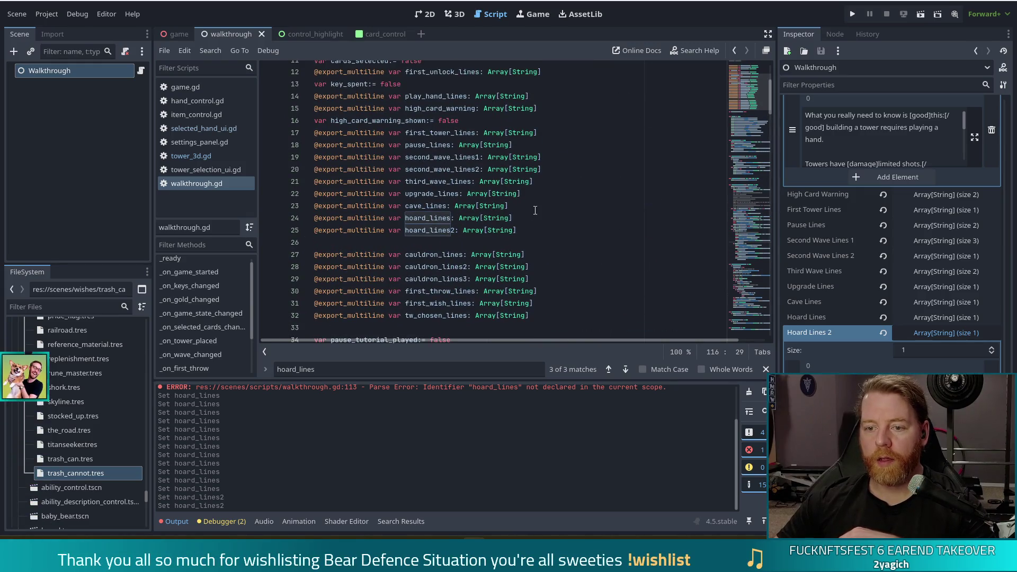
pyautogui.click(549, 217)
pyautogui.press('Return')
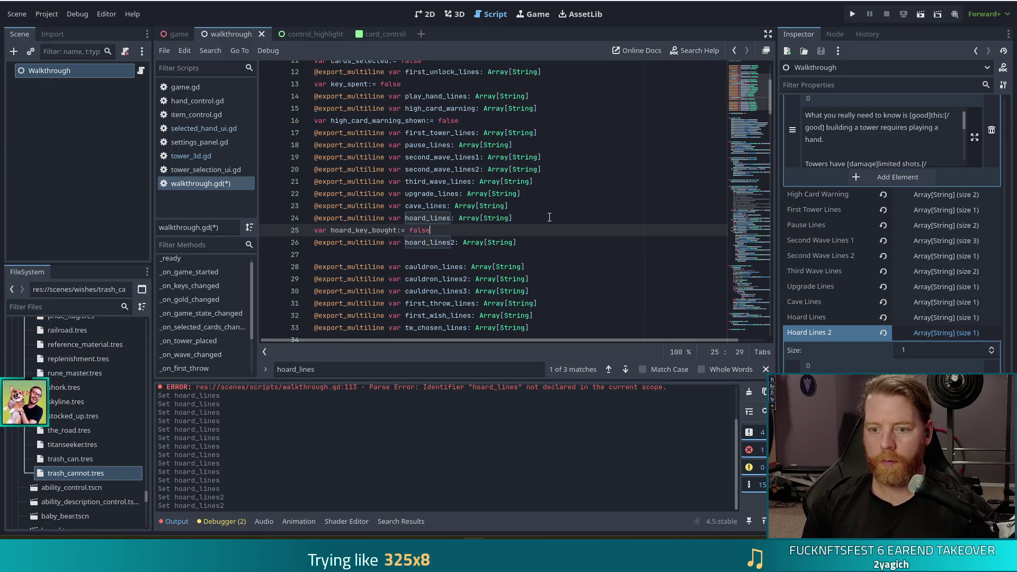
# Save walkthrough.gd with the new hoard_key_bought := false declaration on line 25
pyautogui.hotkey('ctrl', 's')
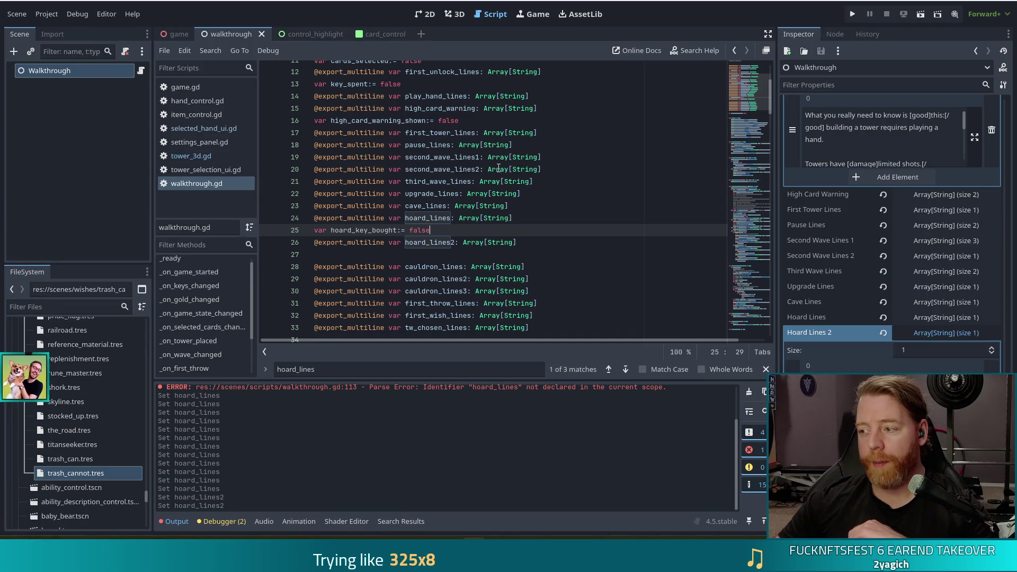
pyautogui.moveTo(492, 158)
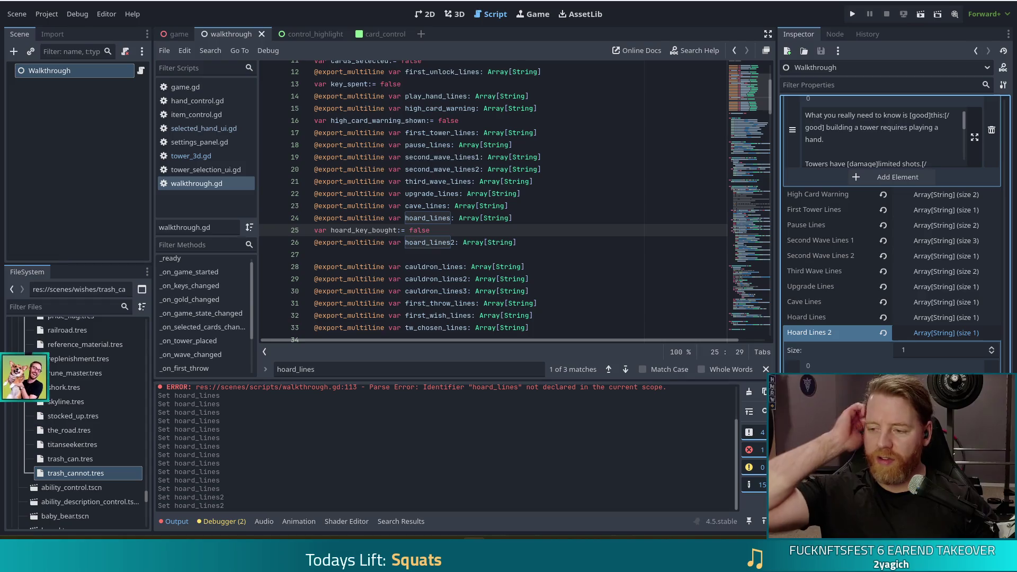
# Scroll the Inspector to the Hoard Lines 2 entry, then bring the cave wave tutorial code into view
pyautogui.scroll(-3, 904, 277)
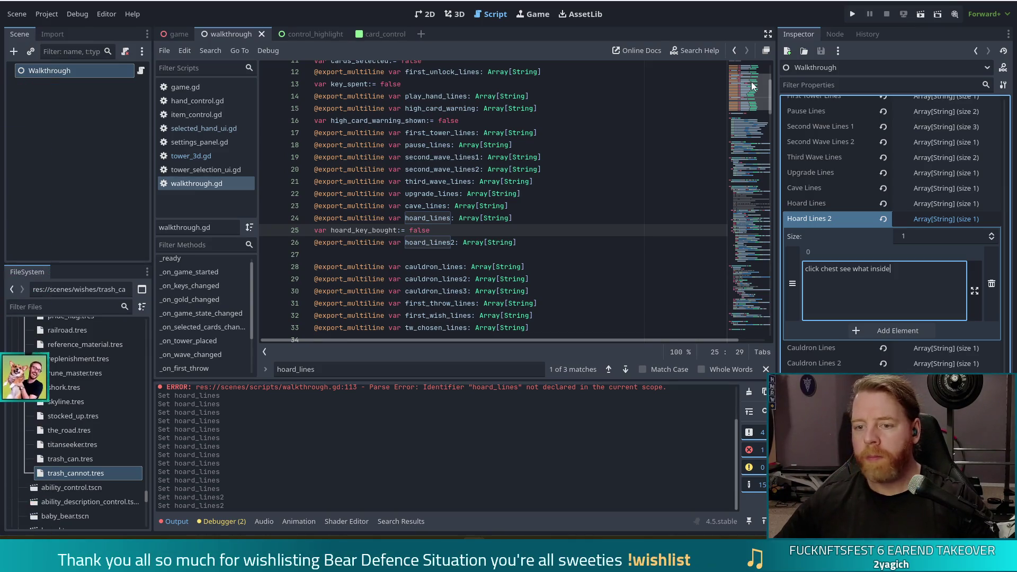
pyautogui.click(433, 231)
pyautogui.moveTo(747, 109); pyautogui.dragTo(750, 235)
pyautogui.click(452, 198)
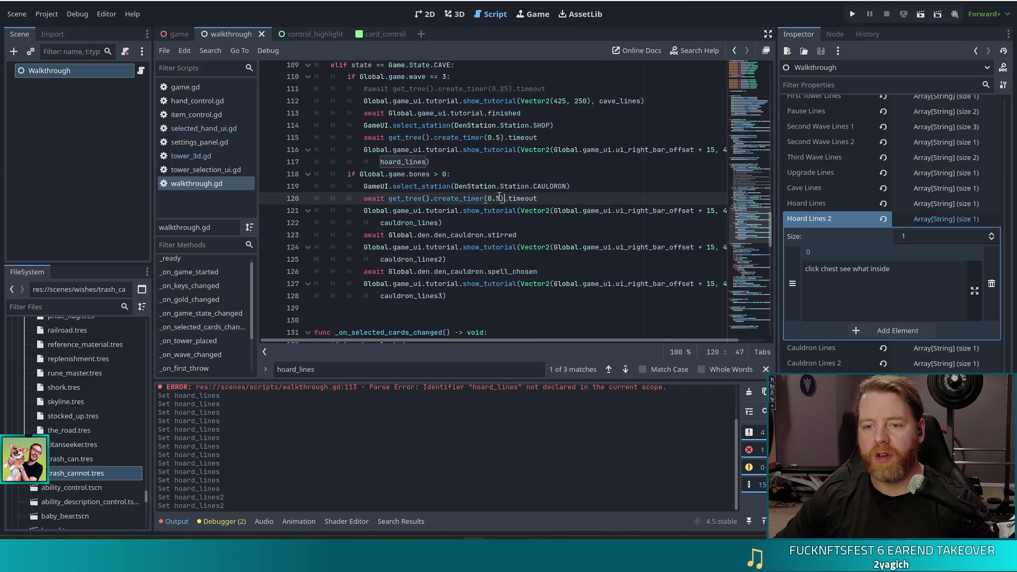
pyautogui.click(451, 161)
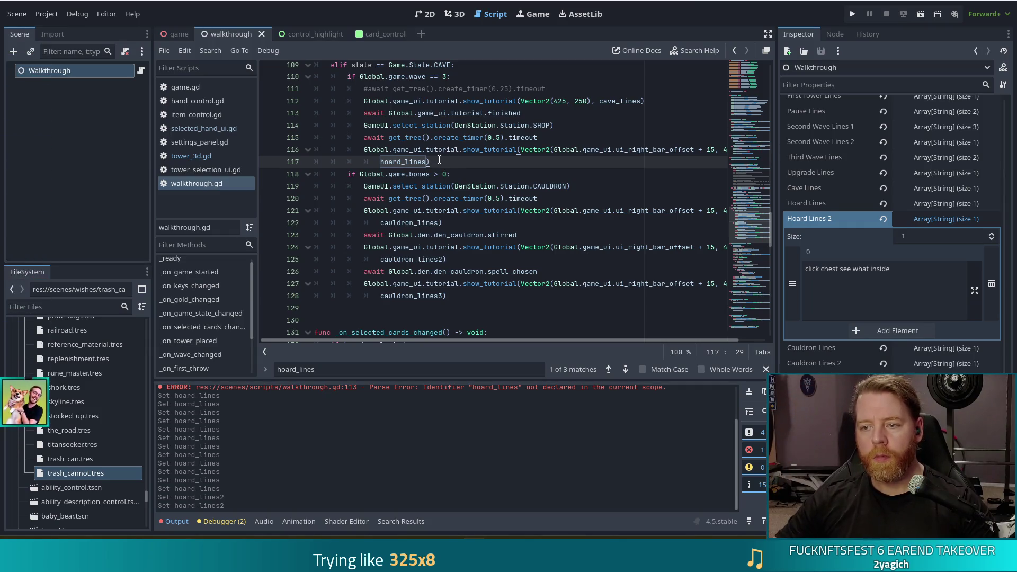
pyautogui.click(561, 140)
pyautogui.moveTo(475, 159)
pyautogui.mouseDown()
pyautogui.moveTo(466, 151)
pyautogui.moveTo(559, 126)
pyautogui.moveTo(556, 114)
pyautogui.mouseUp()
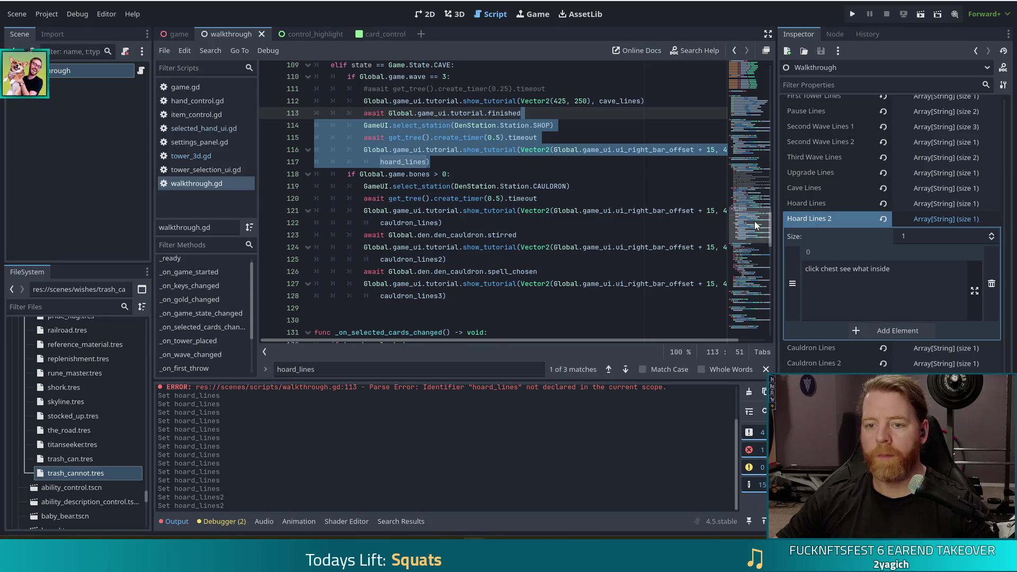
pyautogui.moveTo(754, 221); pyautogui.dragTo(746, 310)
pyautogui.scroll(-2, 233, 326)
pyautogui.scroll(3, 234, 326)
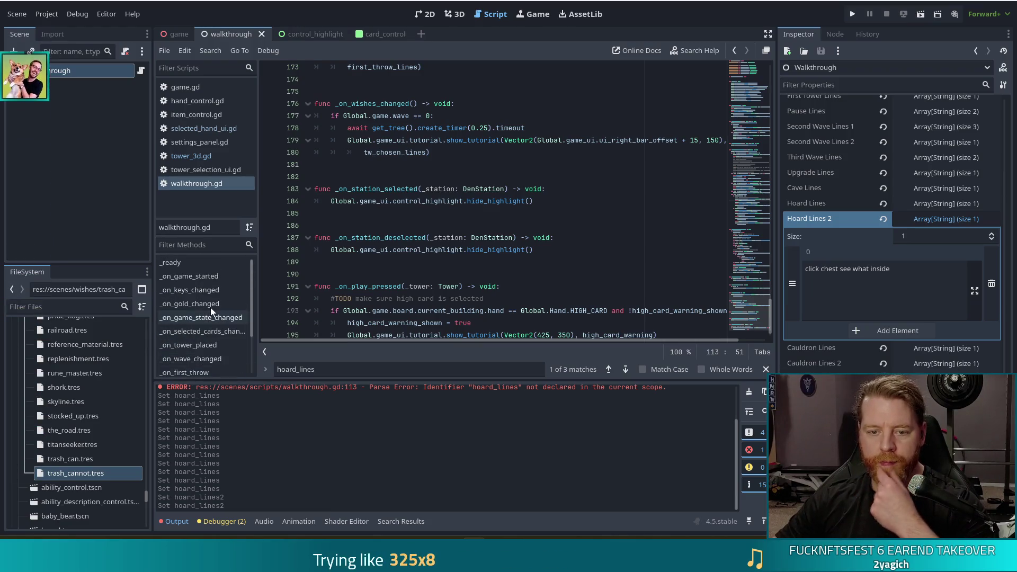
pyautogui.click(189, 290)
# Start a new branch-level line after highlight_best_hand() at the end of the existing CAVE branch
pyautogui.click(445, 230)
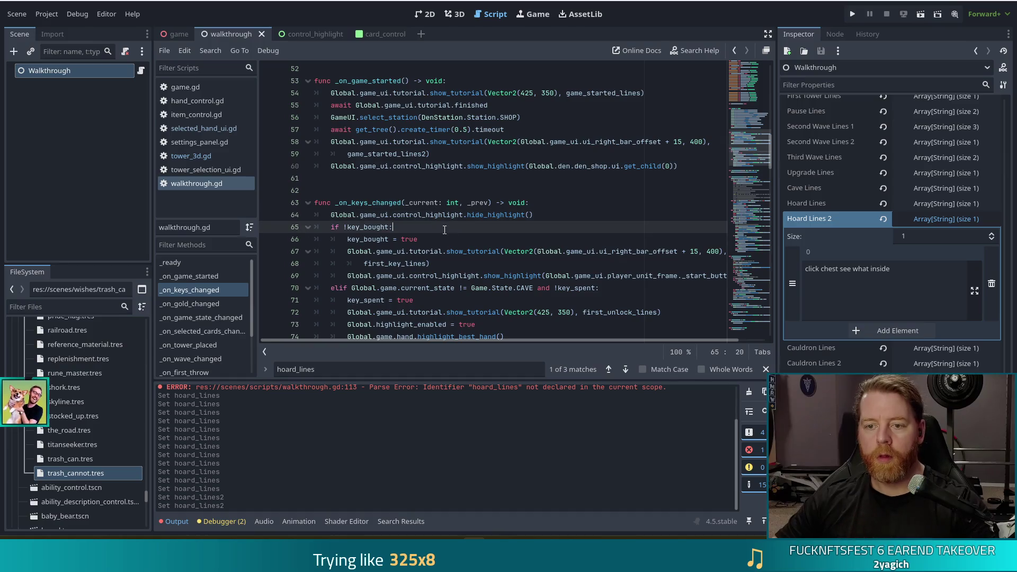
pyautogui.scroll(-2, 532, 237)
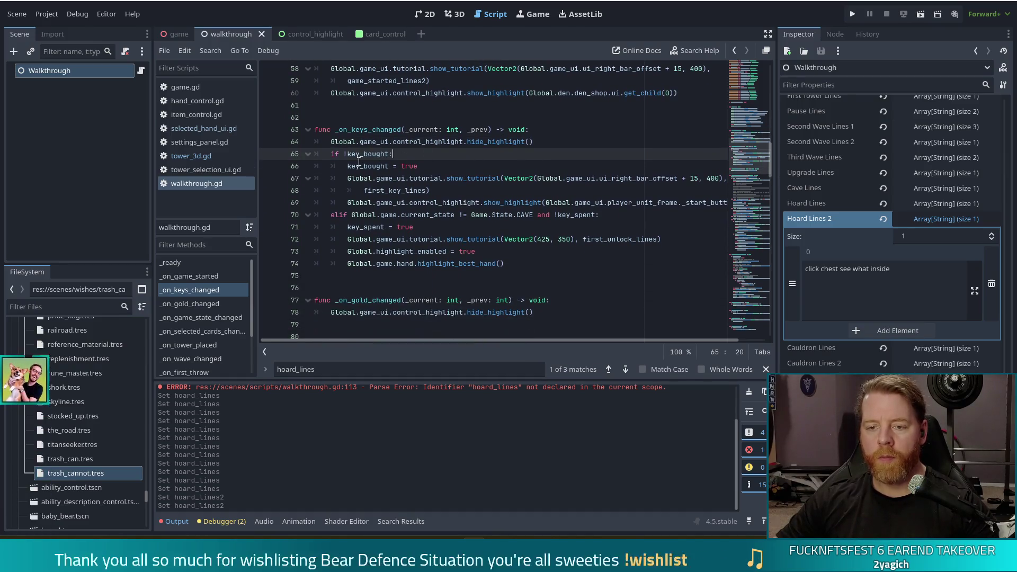
pyautogui.moveTo(392, 155)
pyautogui.mouseDown()
pyautogui.moveTo(408, 204)
pyautogui.moveTo(403, 239)
pyautogui.mouseUp()
pyautogui.click(438, 202)
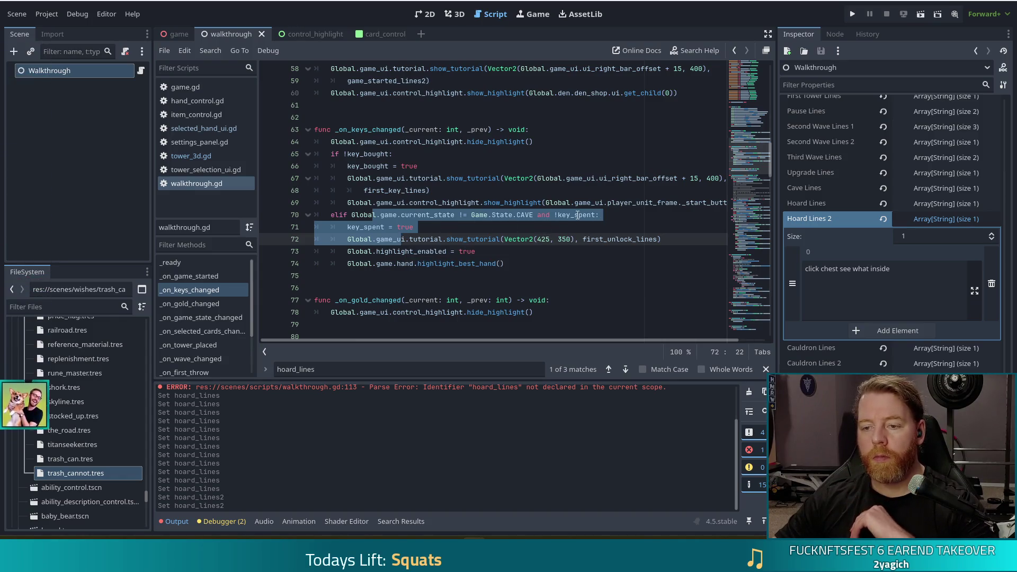
pyautogui.click(582, 215)
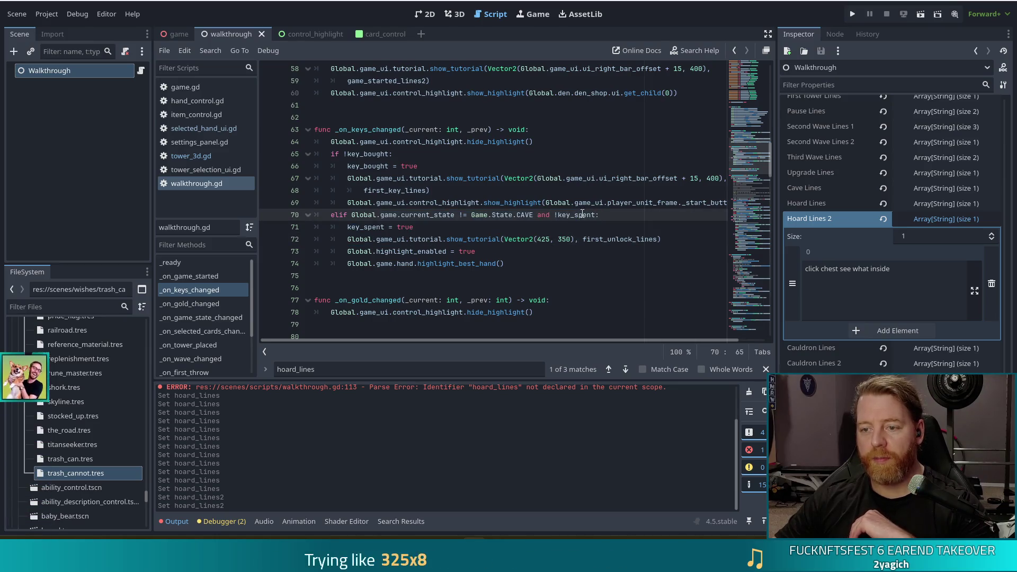
pyautogui.press('Down')
pyautogui.press('Down')
pyautogui.press('Down')
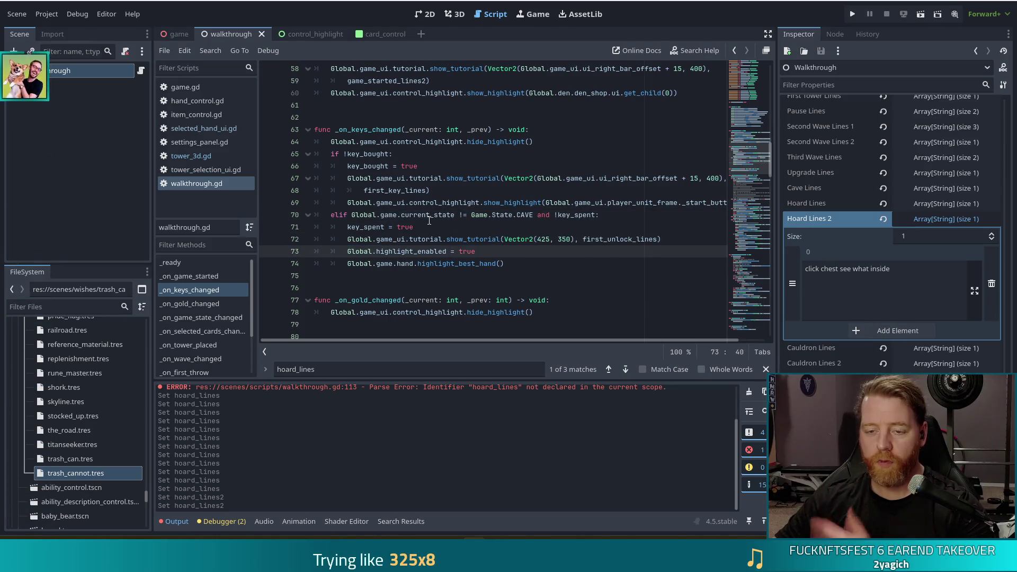
pyautogui.click(448, 214)
pyautogui.click(513, 261)
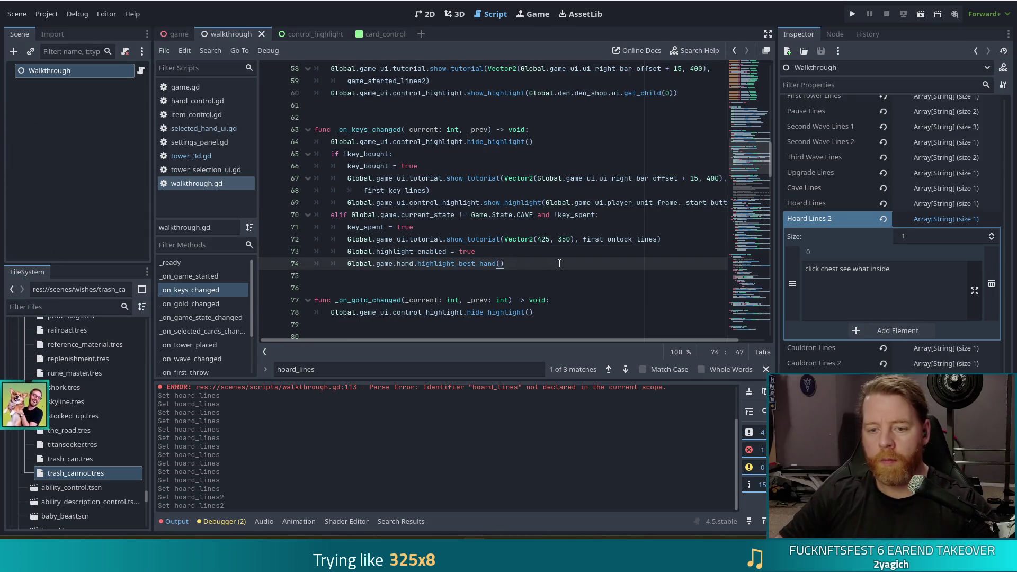
pyautogui.press('Return')
pyautogui.press('BackSpace')
# Write the condition 'elif Global.game.current_state == Game.State.CAVE and !hoard_key_bought:'
pyautogui.write('elif ')
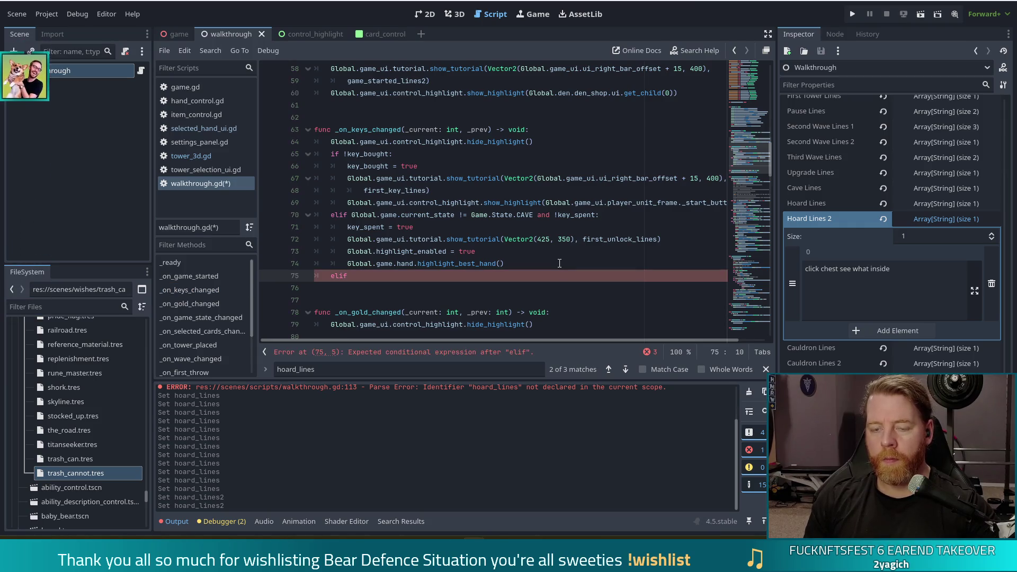
pyautogui.write('G')
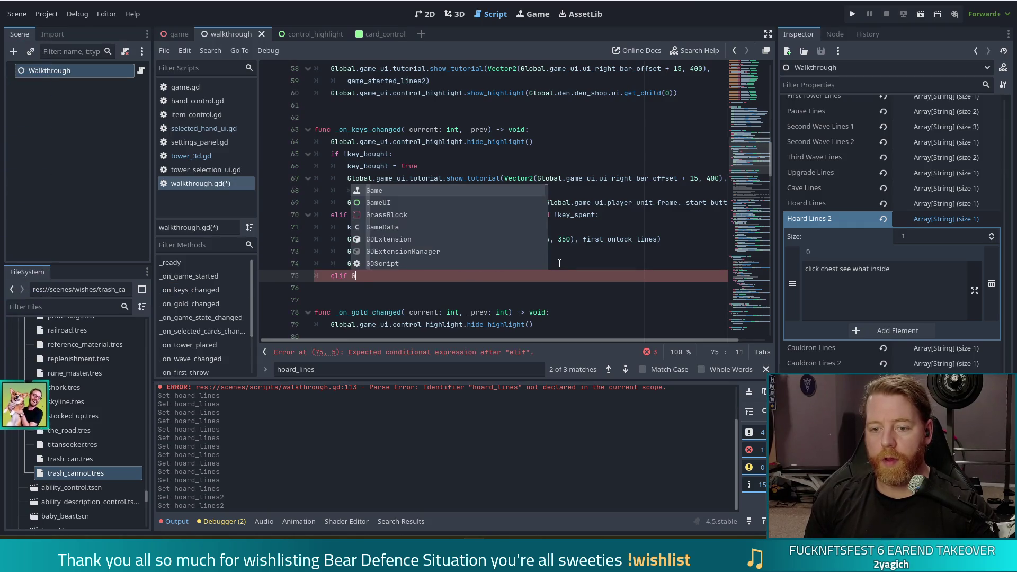
pyautogui.write('lobal.game.curr')
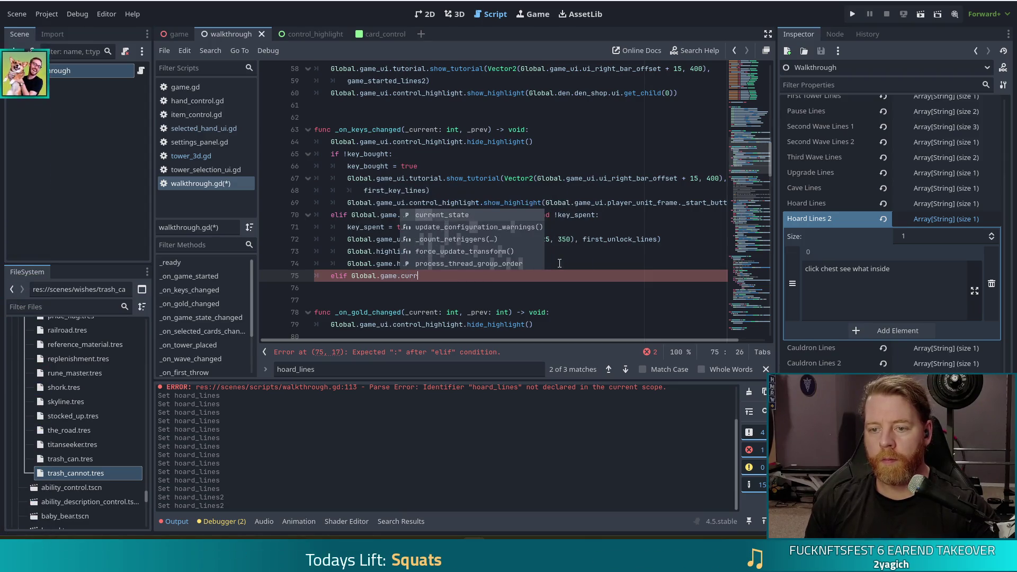
pyautogui.press('Return')
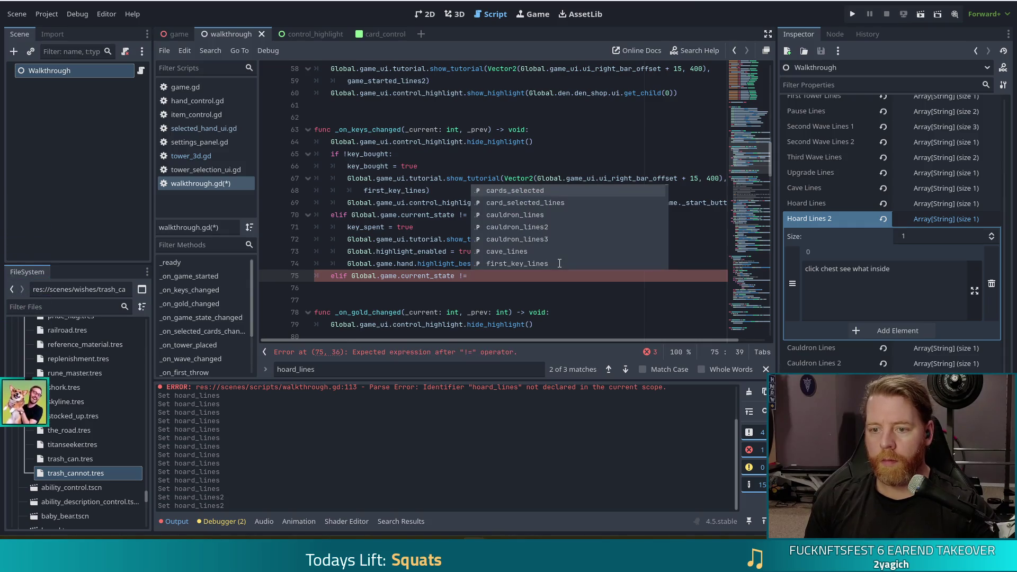
pyautogui.write('Game.S')
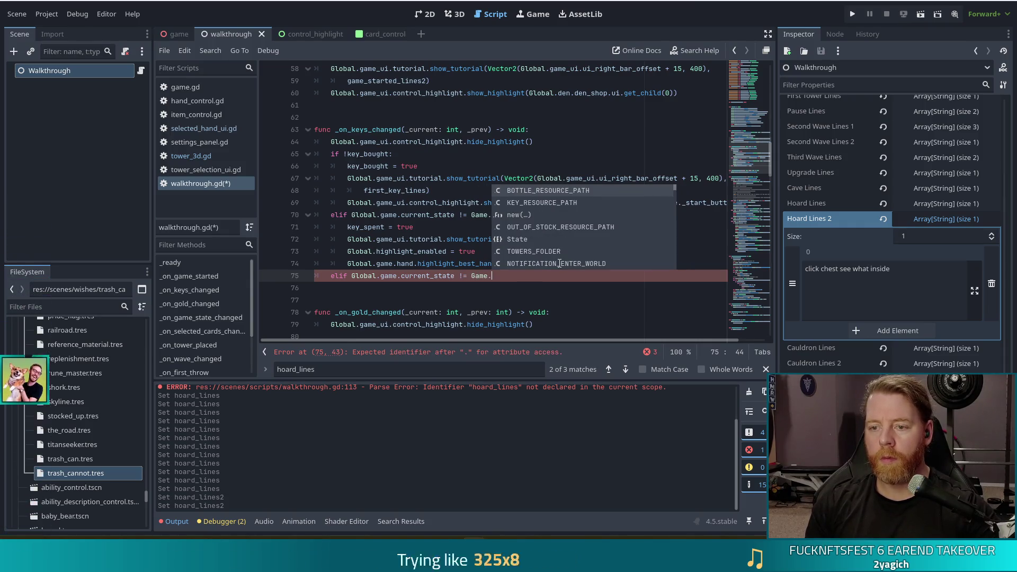
pyautogui.press('Return')
pyautogui.write('.CA')
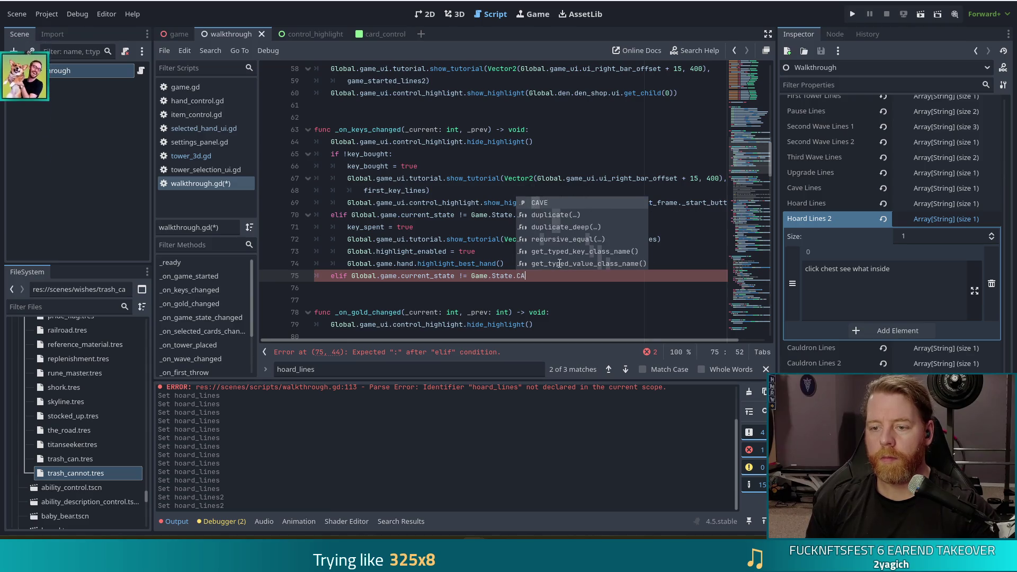
pyautogui.press('Return')
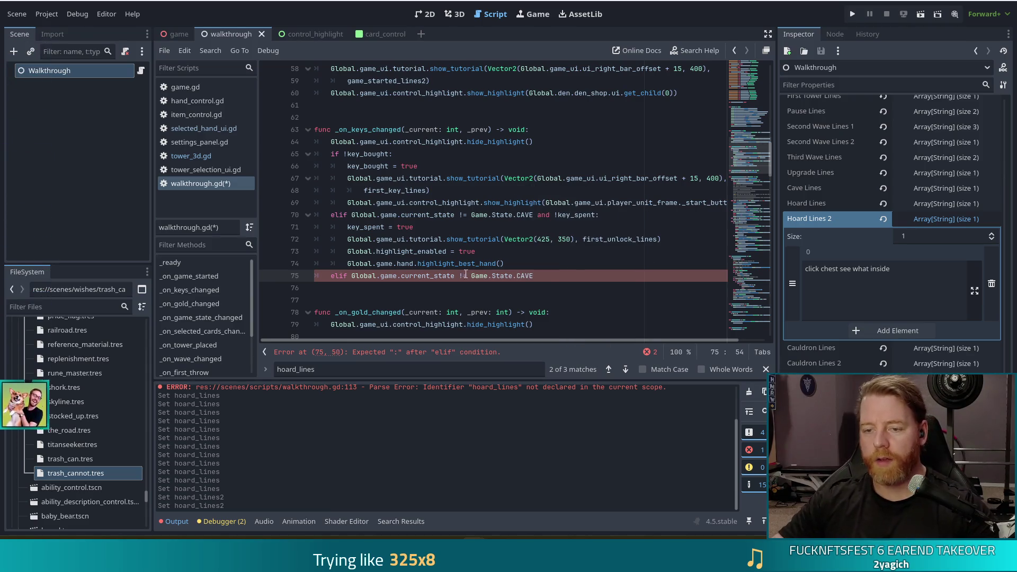
pyautogui.press('BackSpace')
pyautogui.write('=')
pyautogui.click(567, 279)
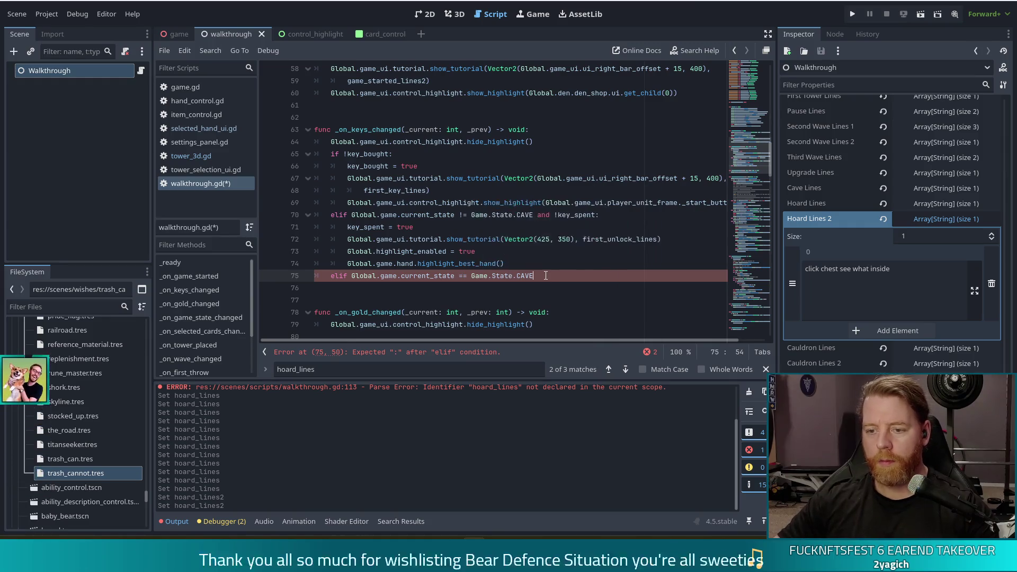
pyautogui.write('an d !')
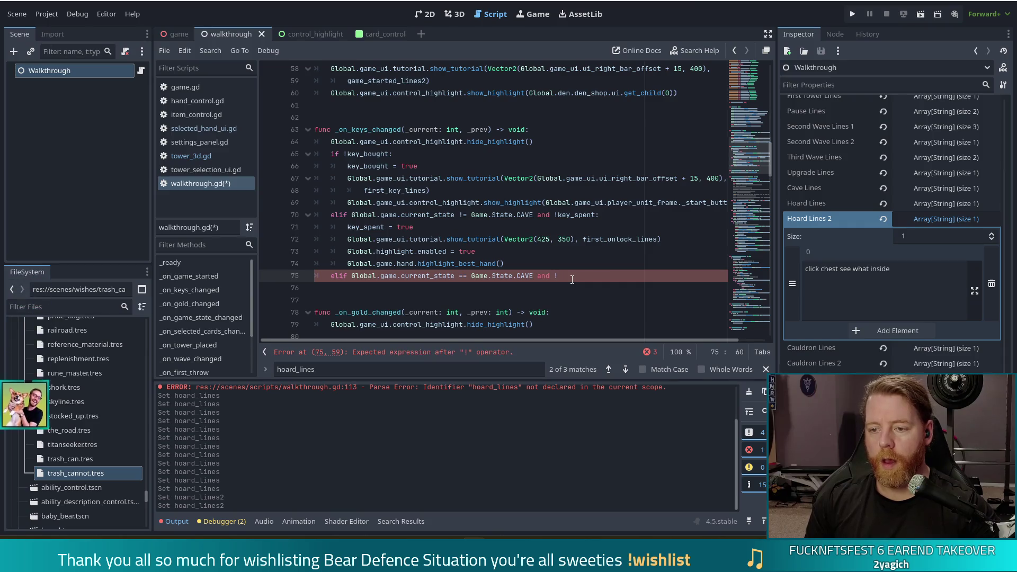
pyautogui.write('hoard_key_bought:')
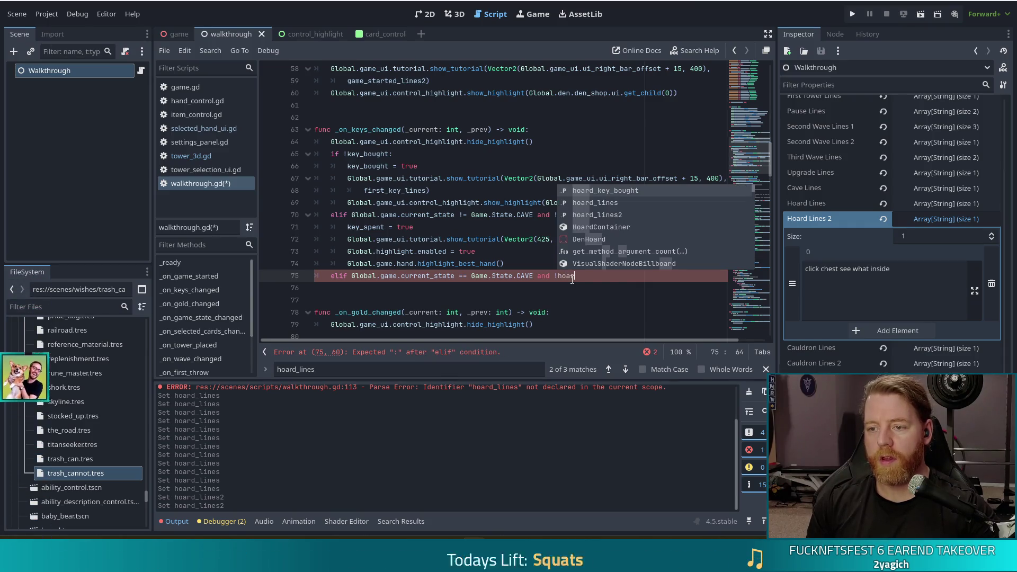
pyautogui.press('Return')
pyautogui.press('Return')
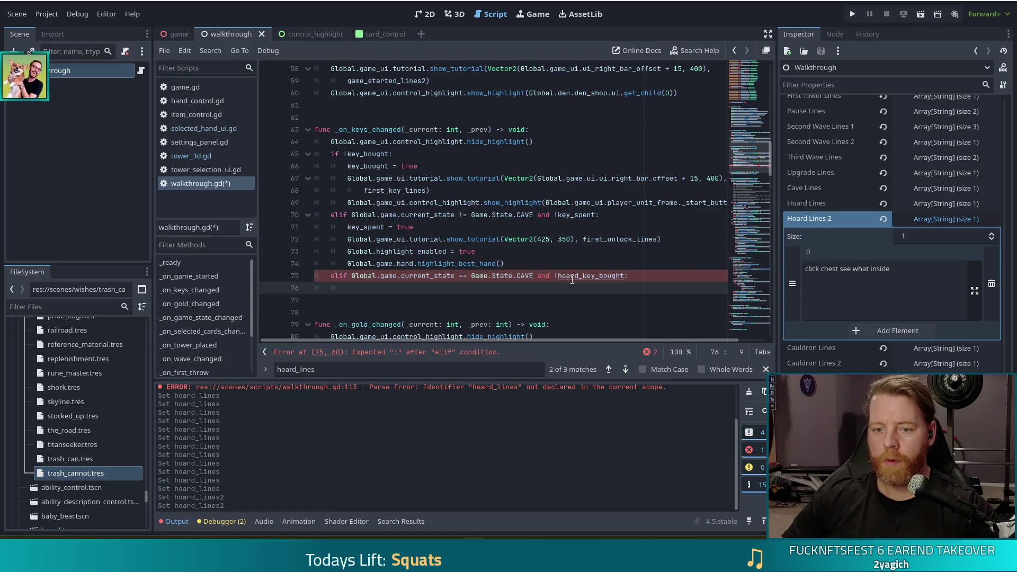
# Paste the select_station/await/show_tutorial block, outdent it one level, and delete the blank line
pyautogui.hotkey('ctrl', 'v')
pyautogui.moveTo(435, 287)
pyautogui.mouseDown()
pyautogui.moveTo(444, 312)
pyautogui.moveTo(432, 324)
pyautogui.mouseUp()
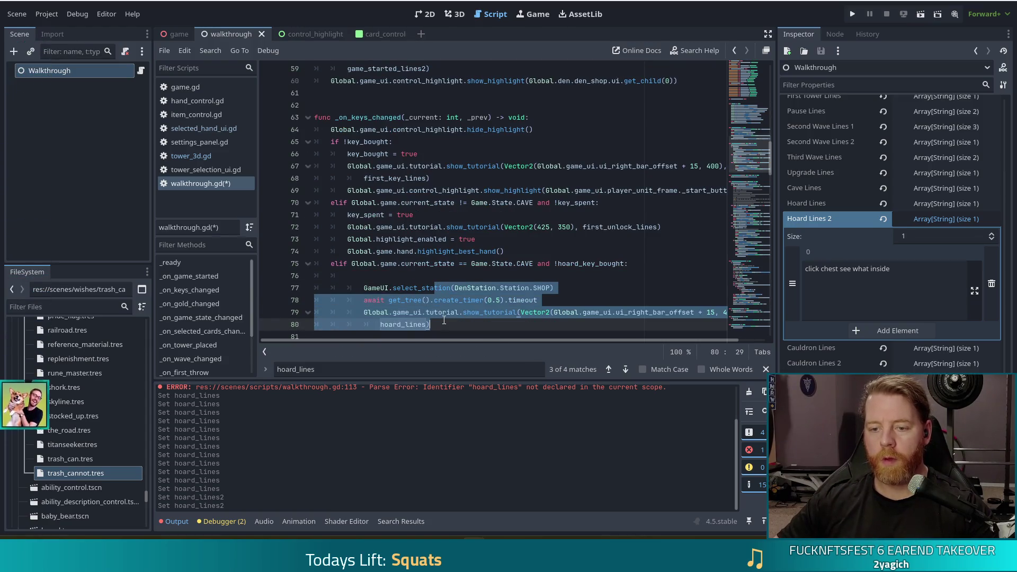
pyautogui.hotkey('shift', 'Tab')
pyautogui.click(636, 270)
pyautogui.click(636, 268)
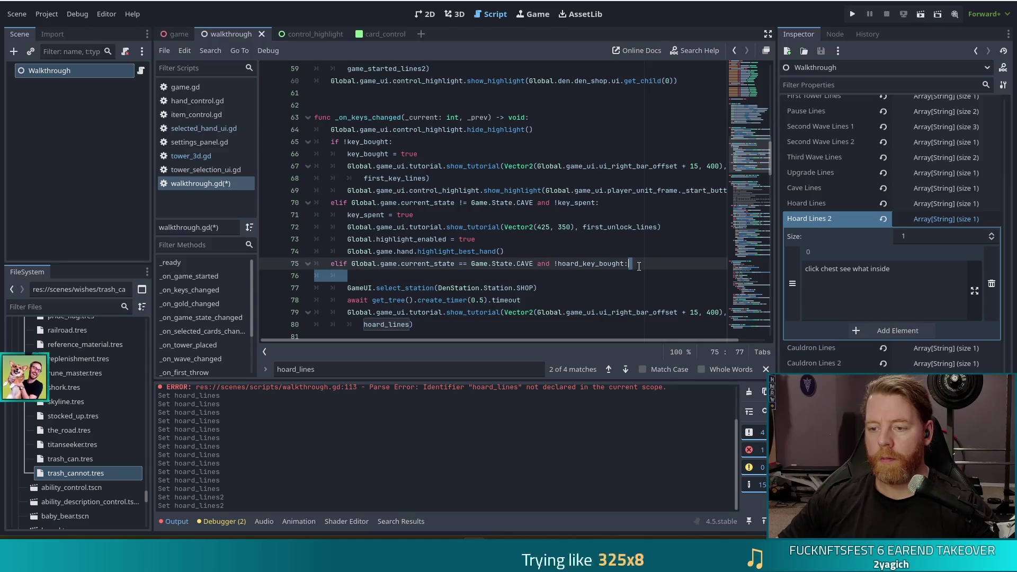
pyautogui.press('Delete')
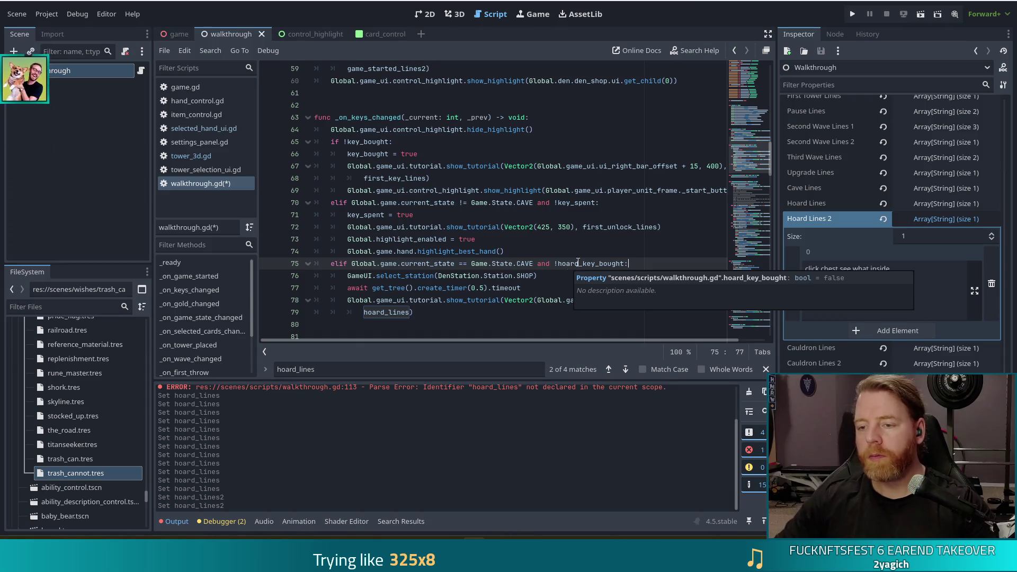
# Jump to the hoard_key_bought declaration and rename it to hoard_key_spent
pyautogui.keyDown('ctrl'); pyautogui.click(578, 263); pyautogui.keyUp('ctrl')
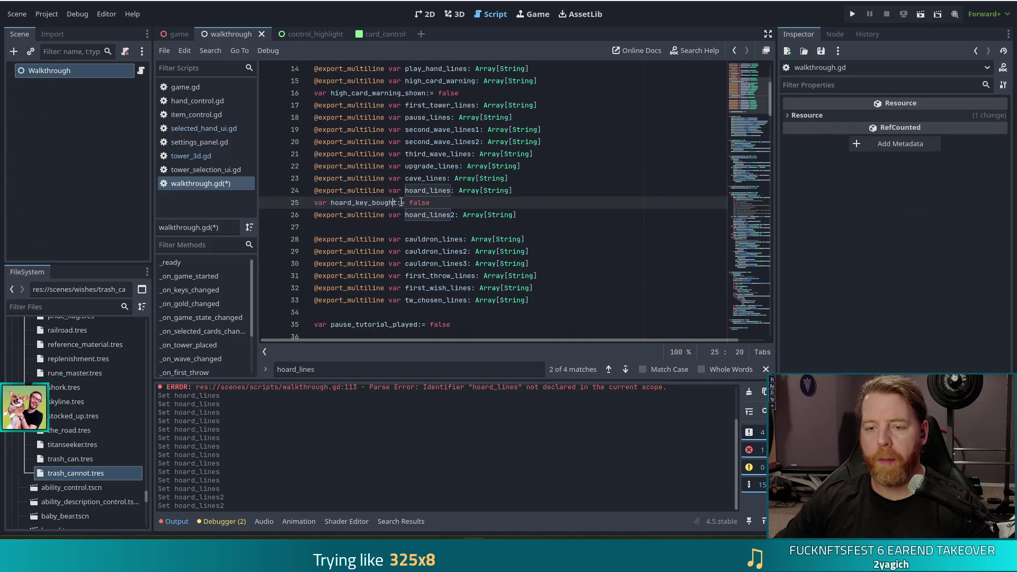
pyautogui.press('BackSpace')
pyautogui.press('BackSpace')
pyautogui.press('BackSpace')
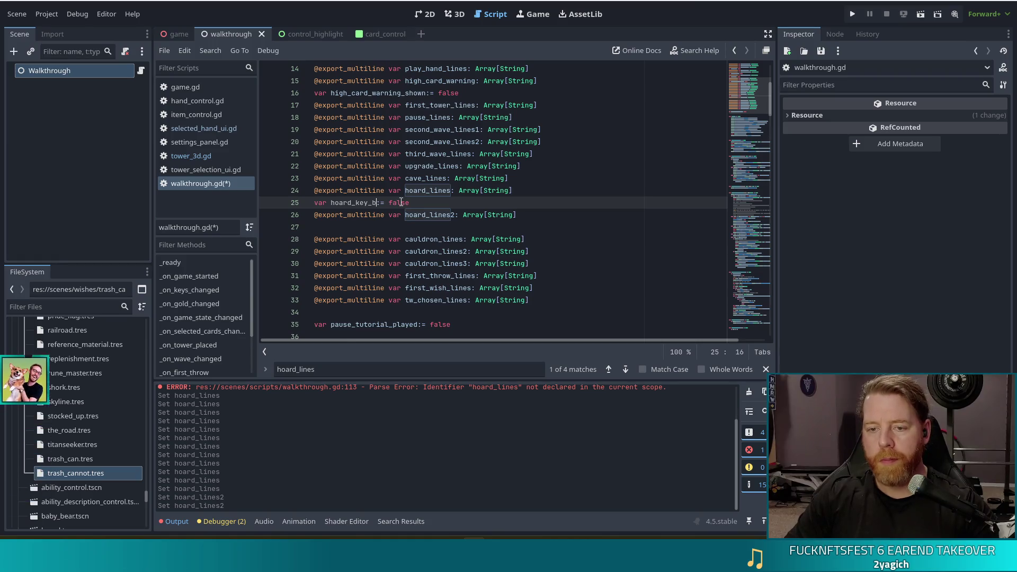
pyautogui.press('BackSpace')
pyautogui.write('spent')
# Move the hoard_key_spent declaration below hoard_lines2 and save the script
pyautogui.moveTo(440, 203); pyautogui.dragTo(529, 188)
pyautogui.hotkey('ctrl', 'c')
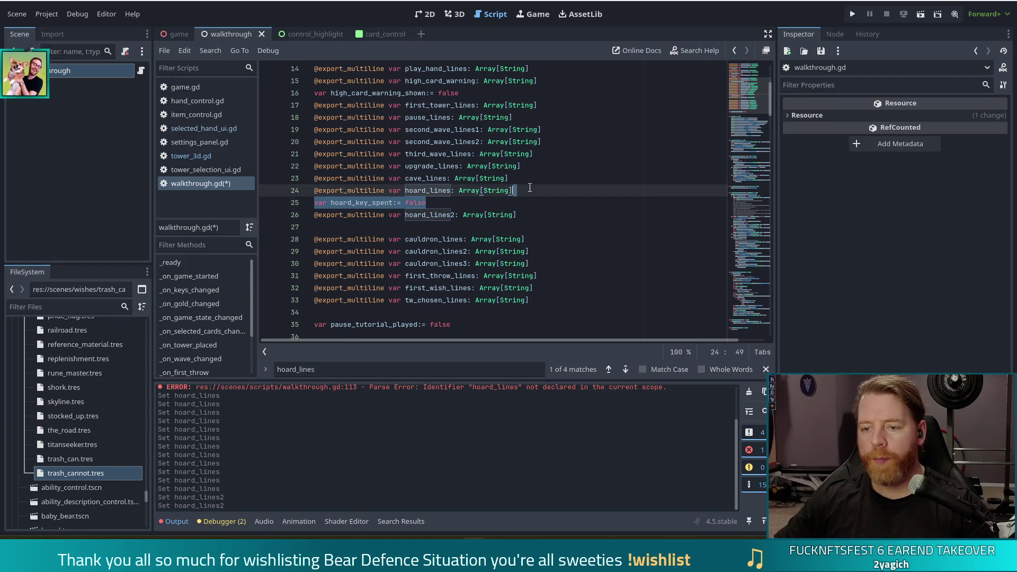
pyautogui.press('BackSpace')
pyautogui.hotkey('ctrl', 'z')
pyautogui.press('BackSpace')
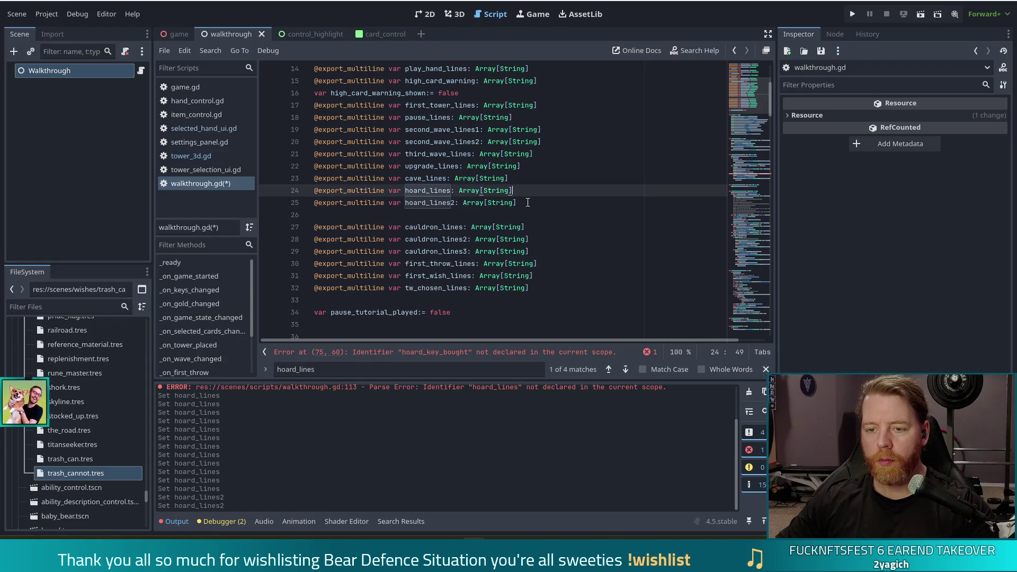
pyautogui.click(528, 202)
pyautogui.hotkey('ctrl', 'v')
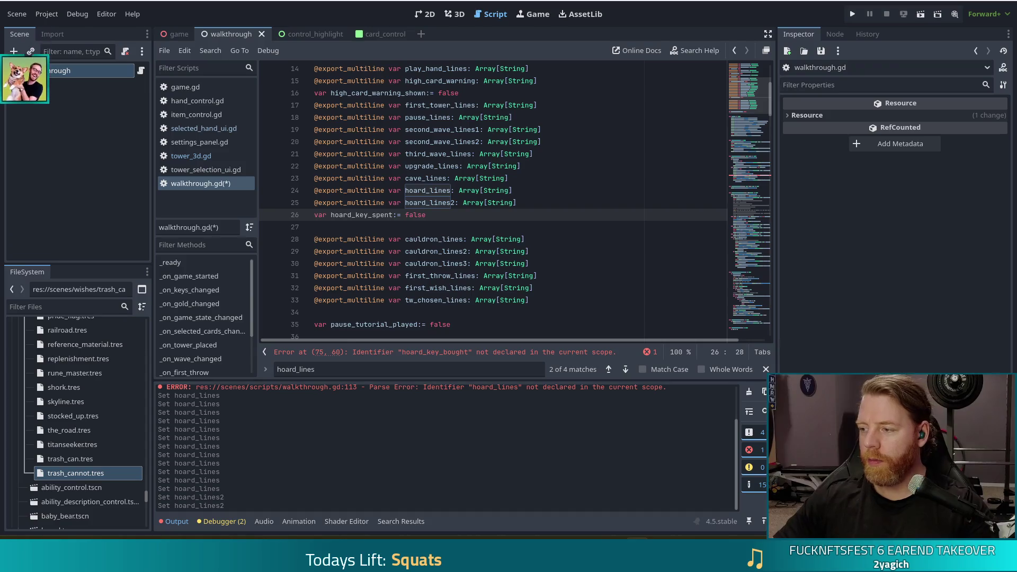
pyautogui.hotkey('ctrl', 's')
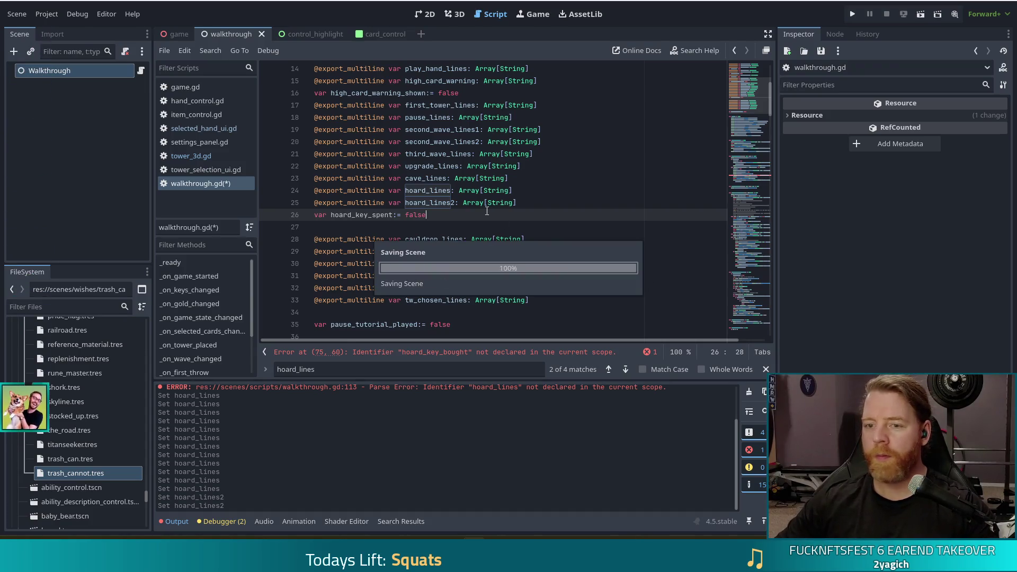
pyautogui.click(750, 176)
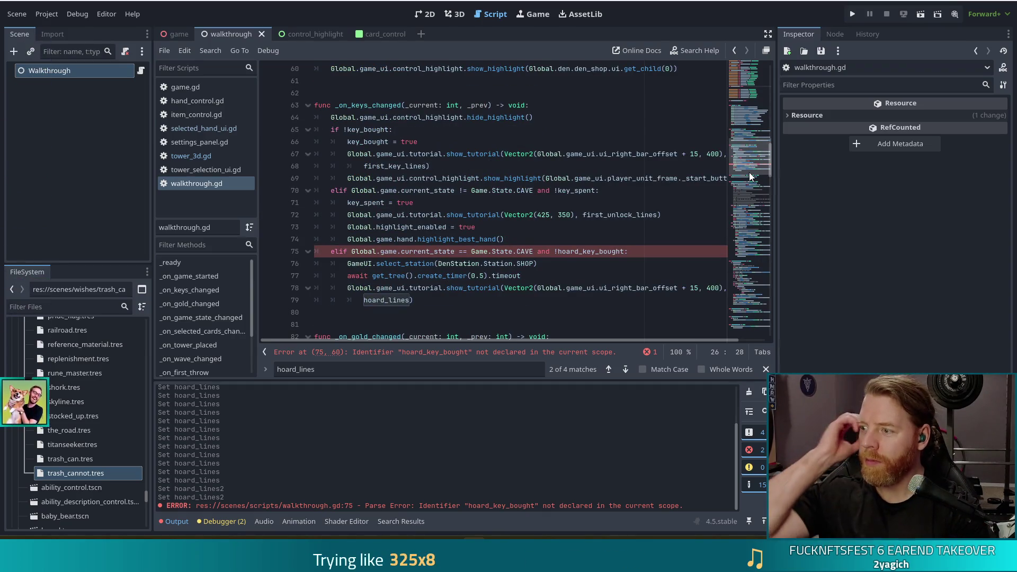
pyautogui.click(633, 255)
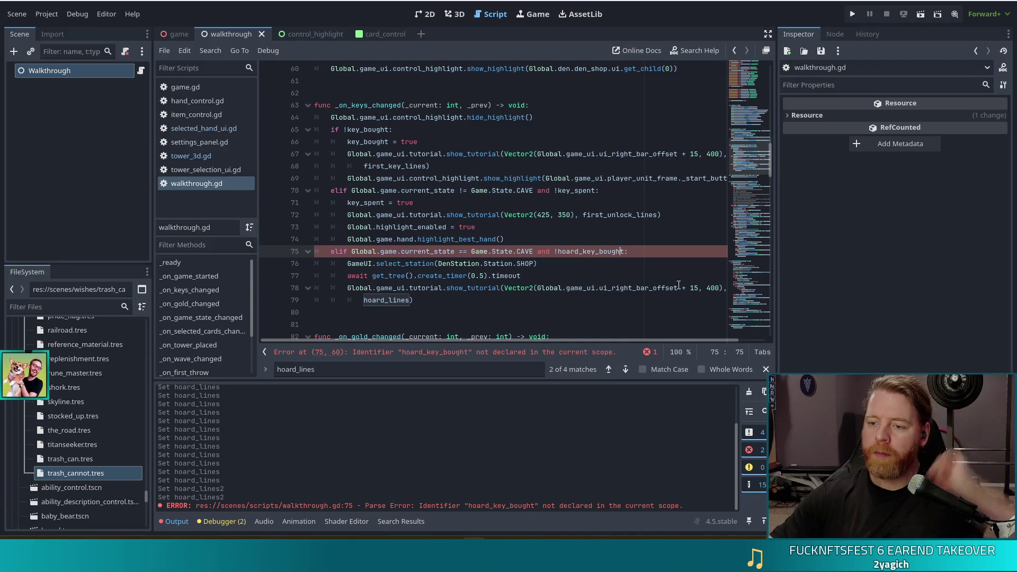
# Change !hoard_key_bought on line 75 to !hoard_key_spent and save
pyautogui.press('BackSpace')
pyautogui.press('BackSpace')
pyautogui.press('BackSpace')
pyautogui.press('BackSpace')
pyautogui.press('BackSpace')
pyautogui.write('spebnt')
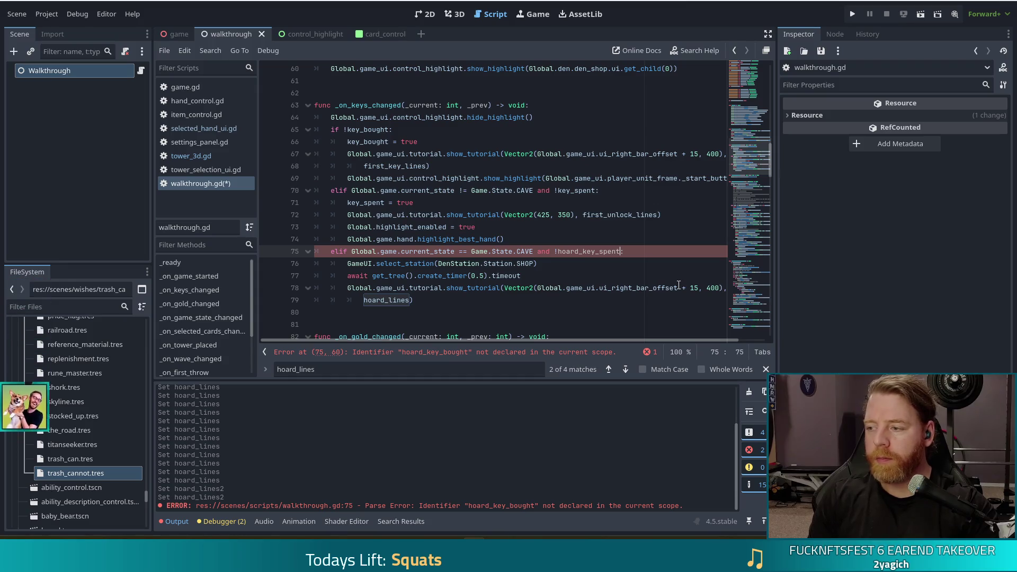
pyautogui.write('nt')
pyautogui.hotkey('ctrl', 's')
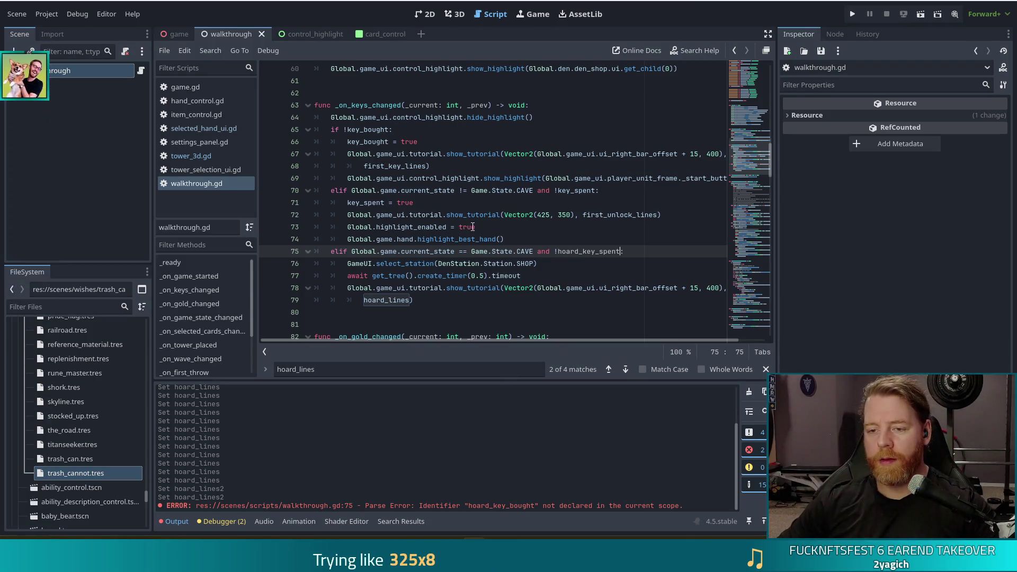
# Replace SHOP with HOARD on line 76, point the tutorial at hoard_lines2, and save
pyautogui.click(441, 276)
pyautogui.click(442, 299)
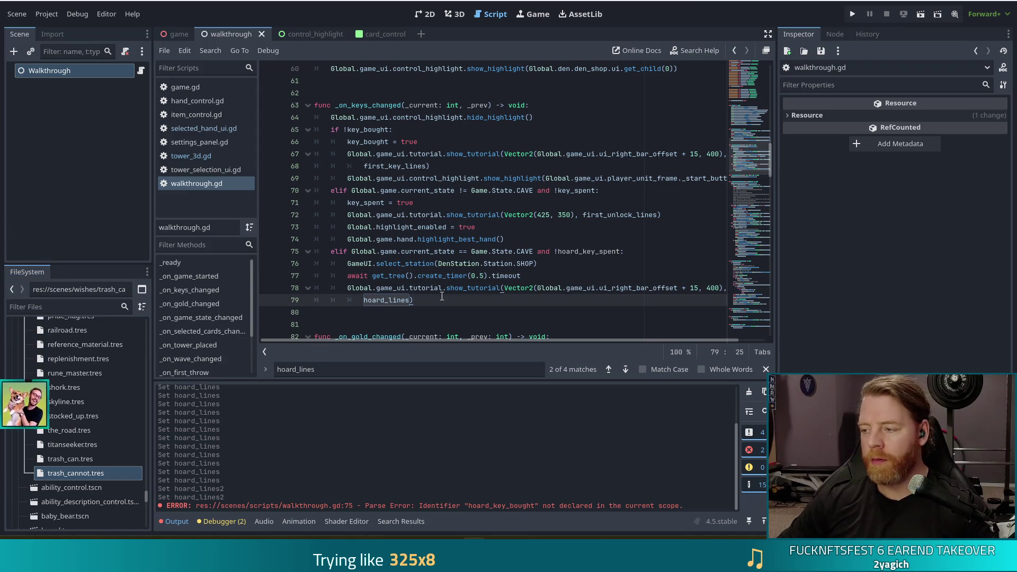
pyautogui.doubleClick(525, 263)
pyautogui.write('HOARD')
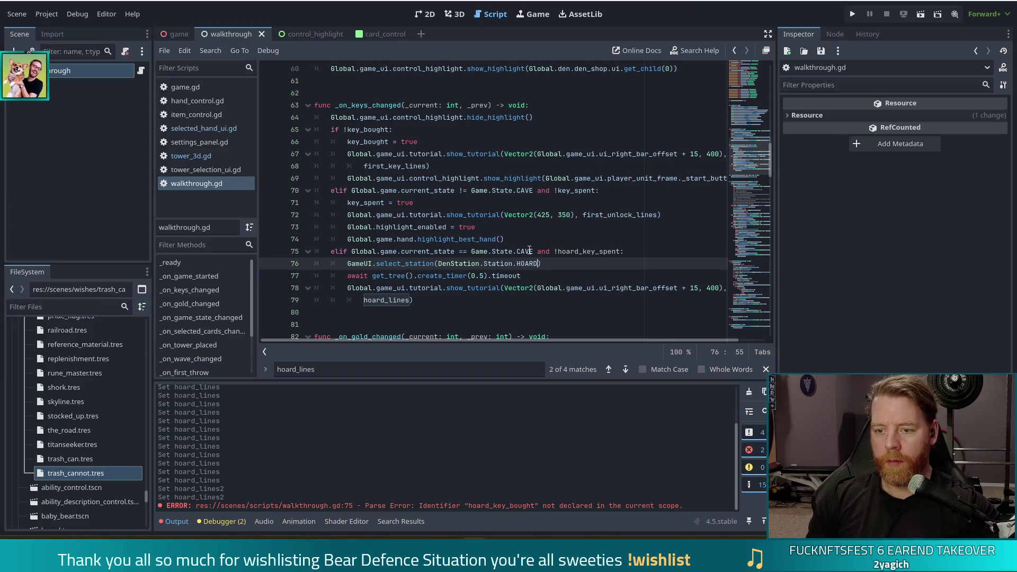
pyautogui.click(480, 276)
pyautogui.click(421, 302)
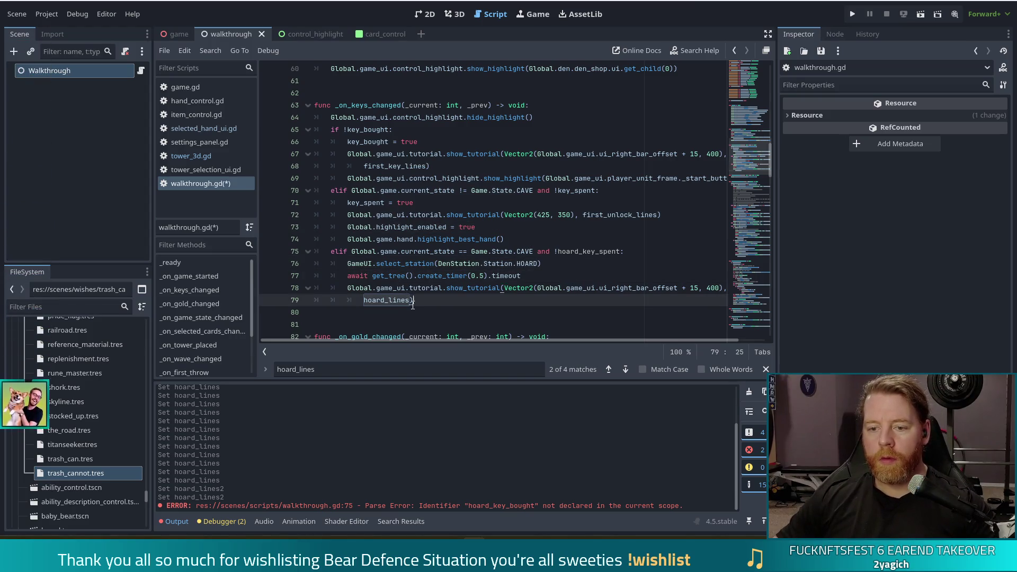
pyautogui.write('2')
pyautogui.hotkey('ctrl', 's')
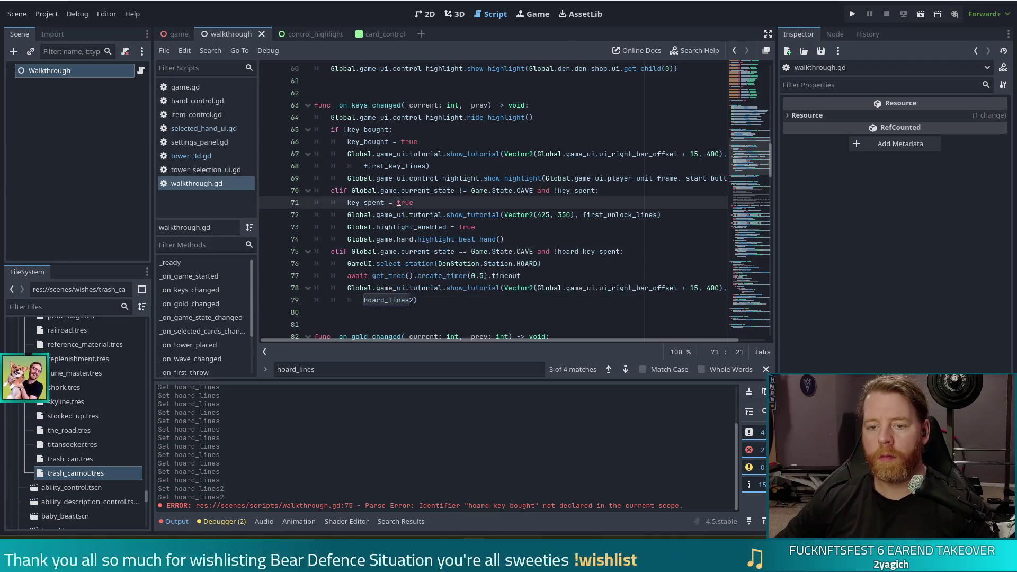
# Review the CAVE branch from the !hoard_key_spent condition to the hoard_lines2 call
pyautogui.click(519, 251)
pyautogui.click(609, 250)
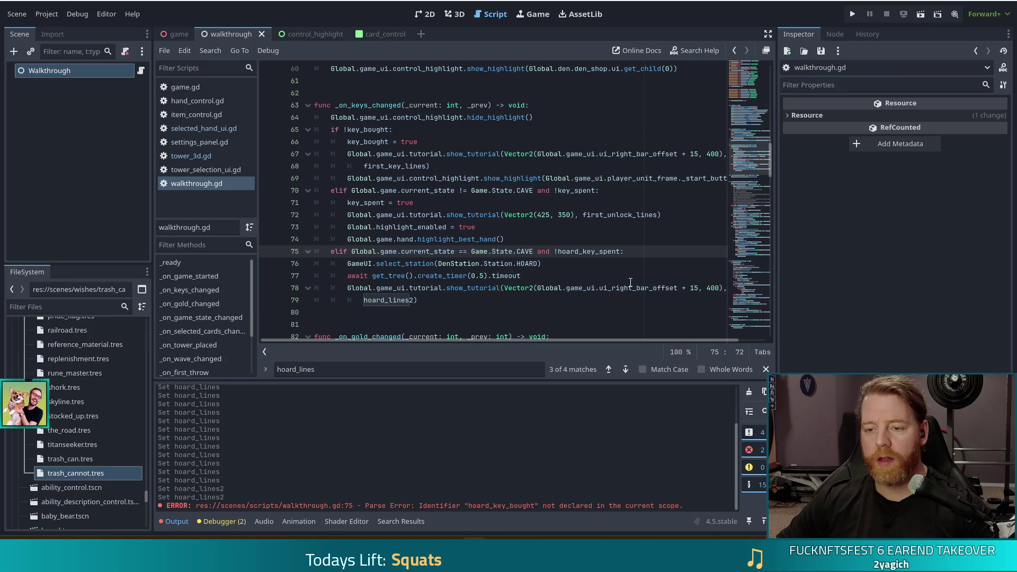
pyautogui.click(515, 264)
pyautogui.click(501, 287)
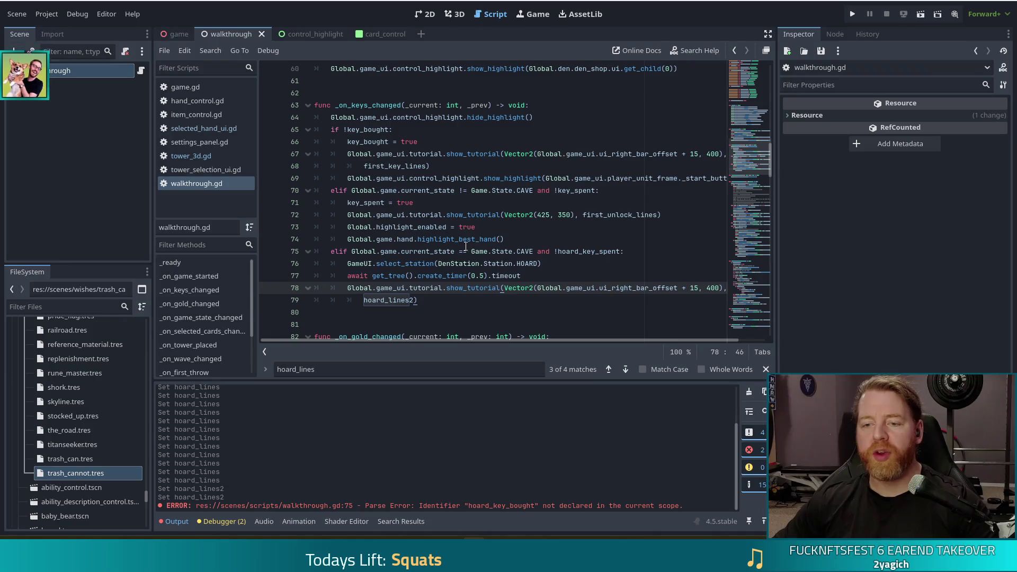
pyautogui.click(448, 301)
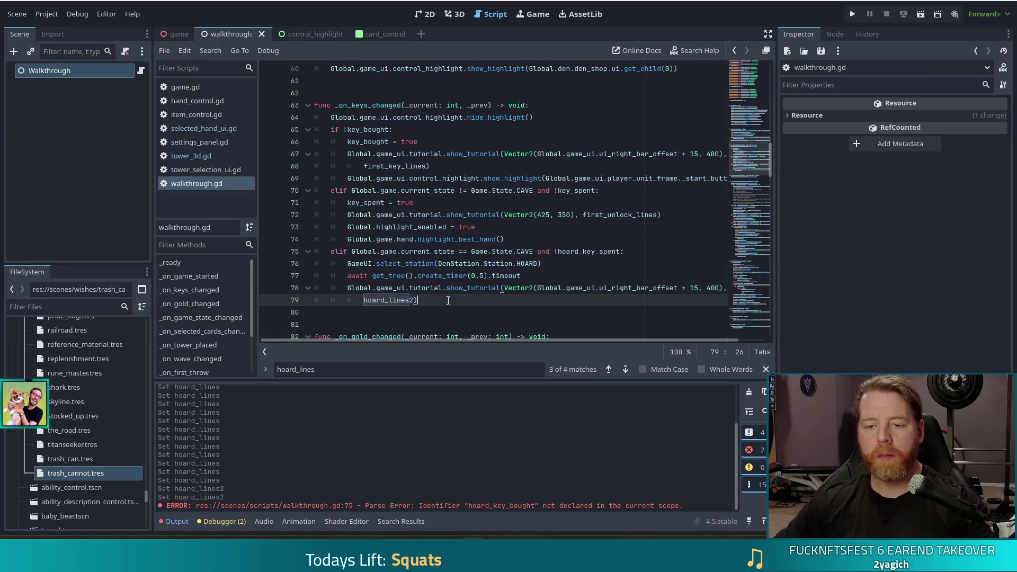
# Add 'await Global.game_ui.tutorial.finished' after the hoard_lines2 call and review the code
pyautogui.press('Return')
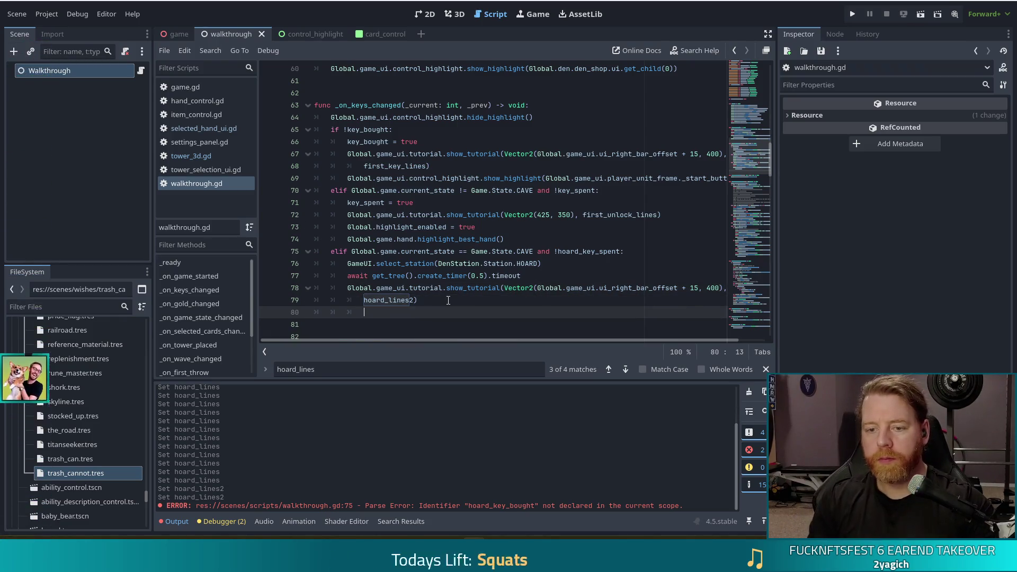
pyautogui.write('await Global')
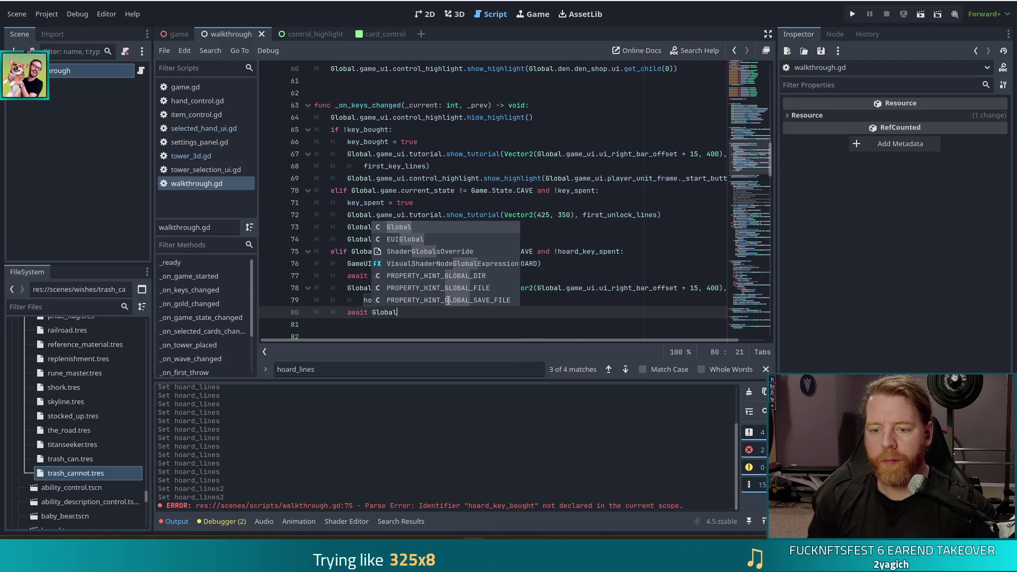
pyautogui.write('.game')
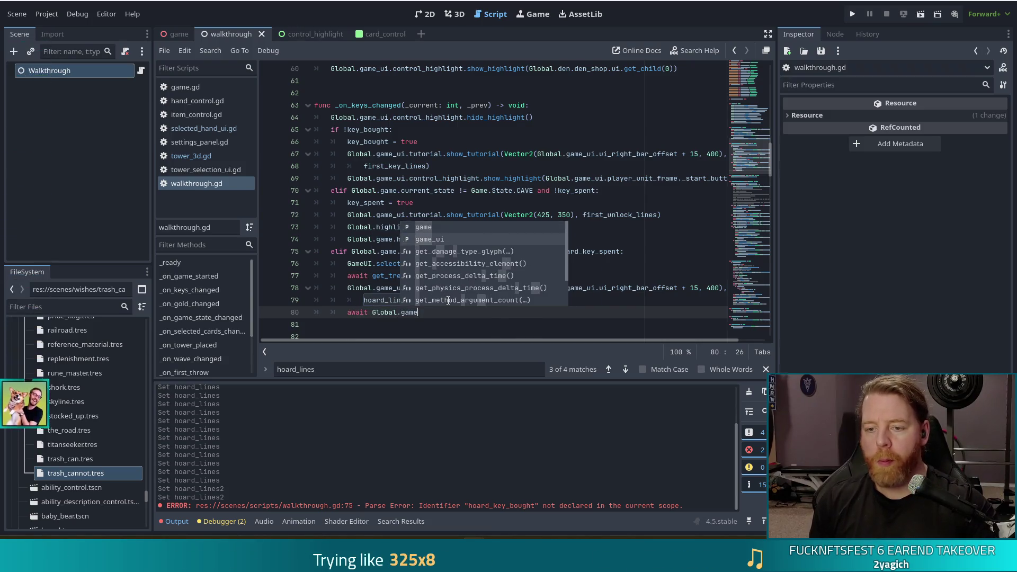
pyautogui.write('_ui.tuto')
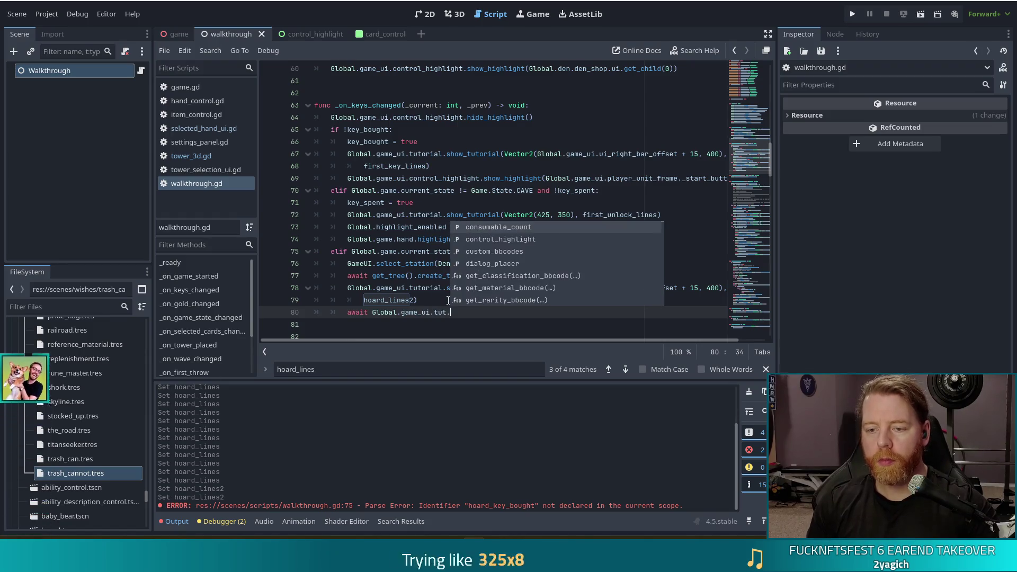
pyautogui.write('rial.')
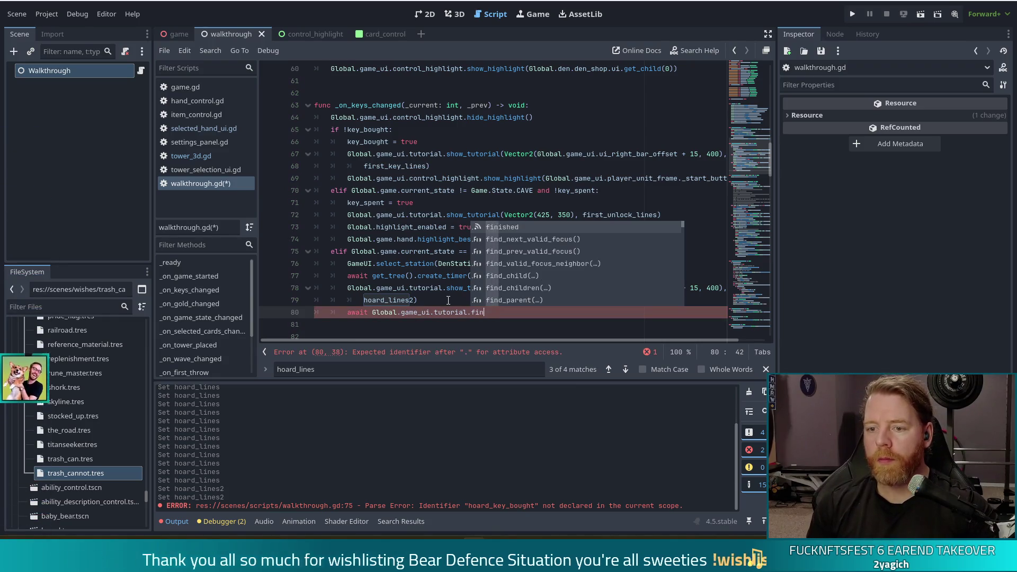
pyautogui.press('Down')
pyautogui.press('Down')
pyautogui.press('Return')
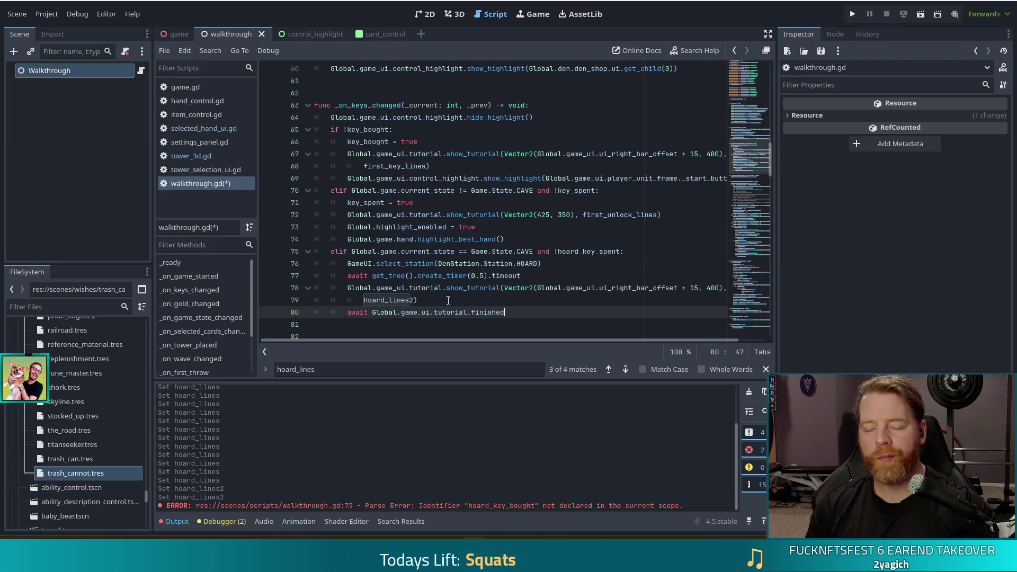
pyautogui.press('Return')
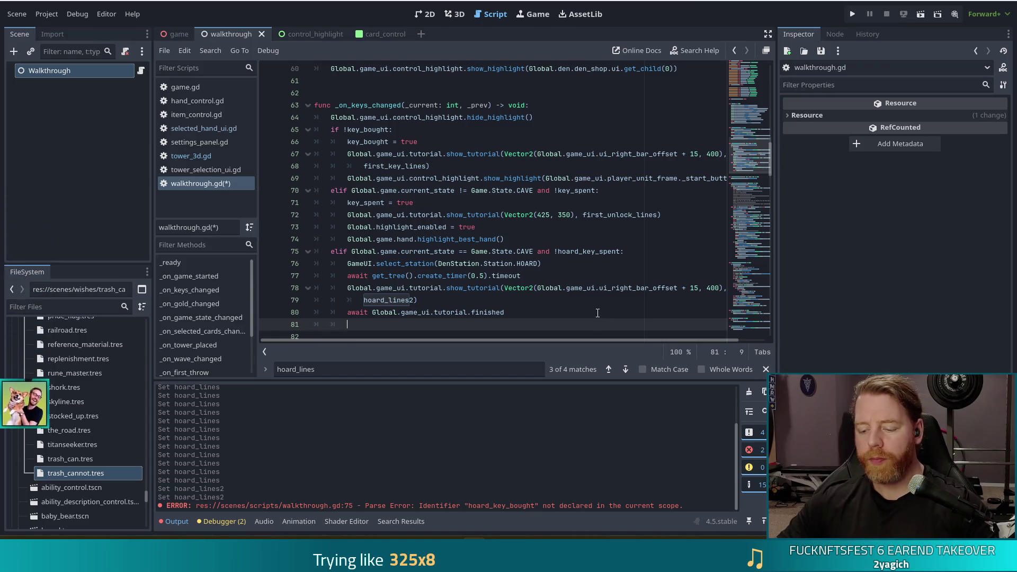
pyautogui.scroll(-2, 597, 313)
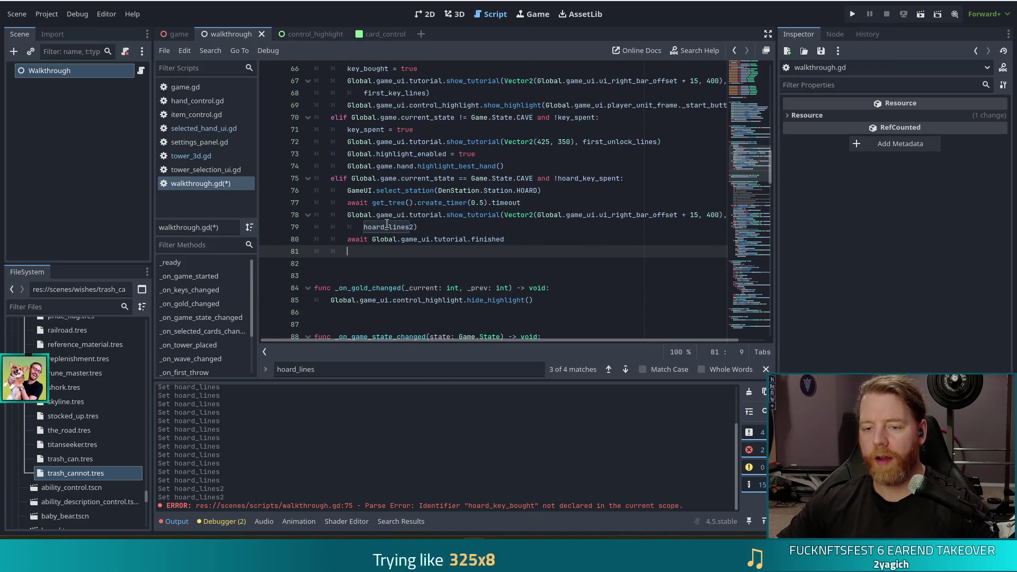
pyautogui.moveTo(382, 226)
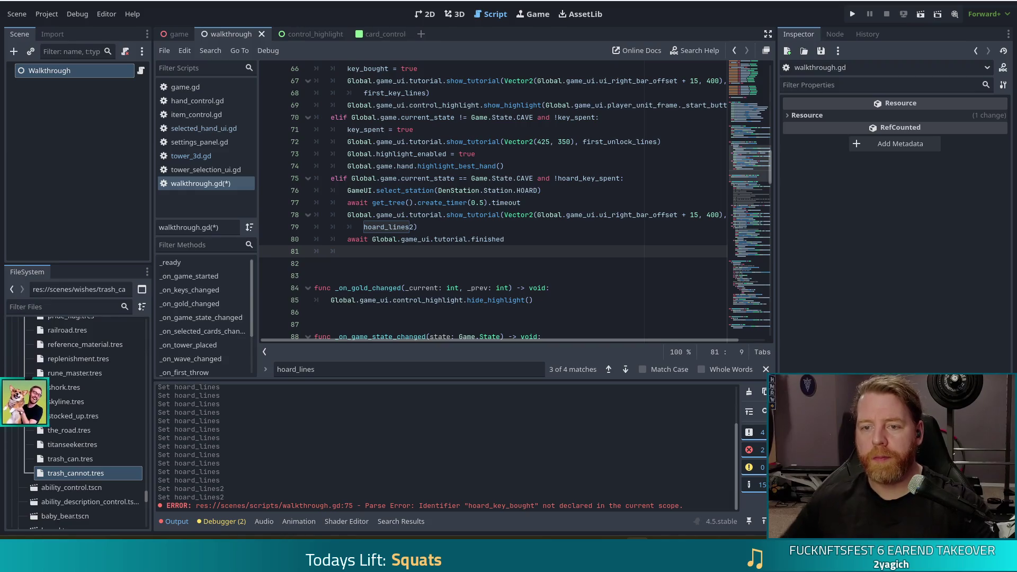
pyautogui.scroll(4, 541, 249)
pyautogui.click(533, 245)
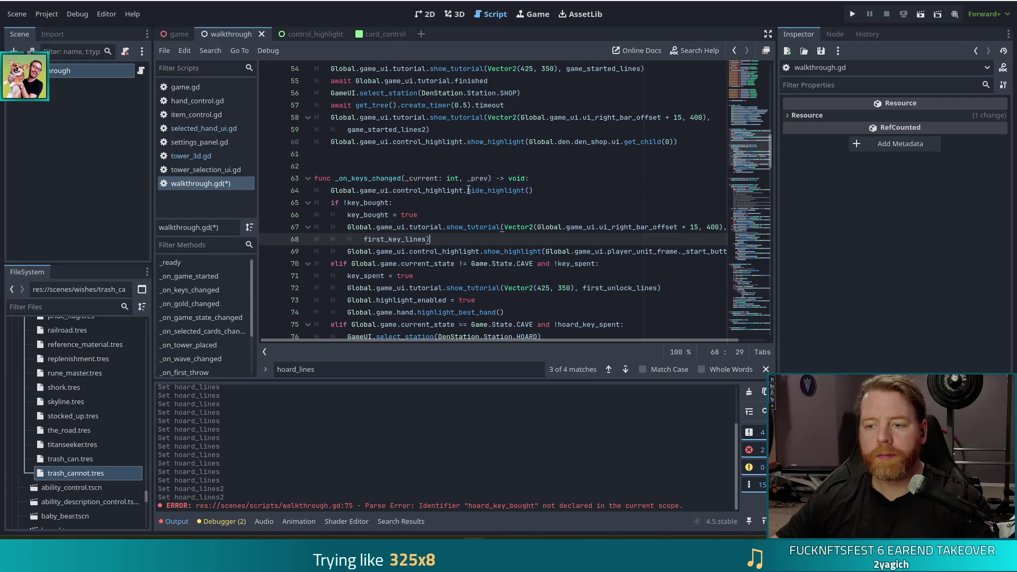
pyautogui.scroll(8, 555, 212)
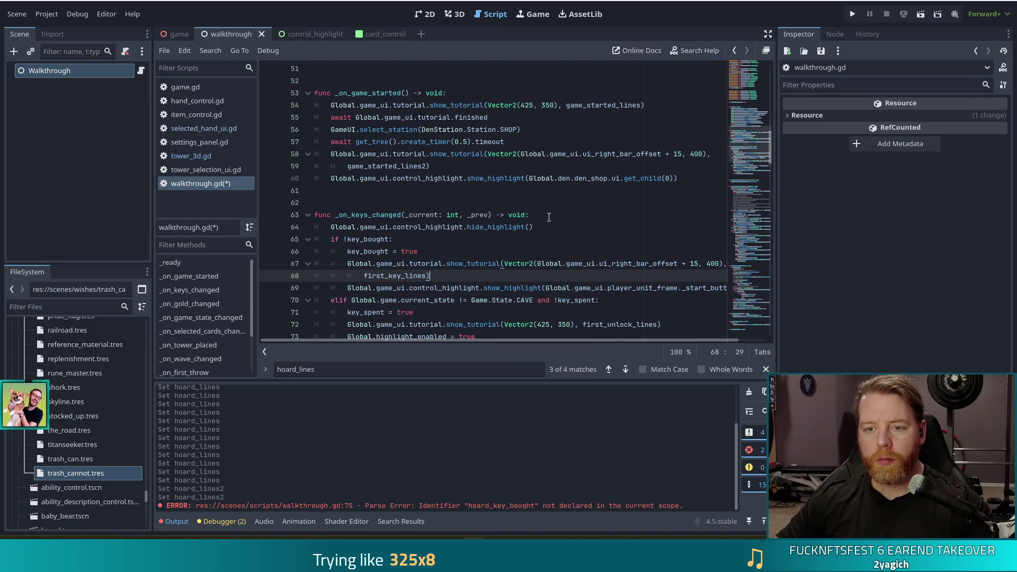
pyautogui.scroll(-9, 547, 216)
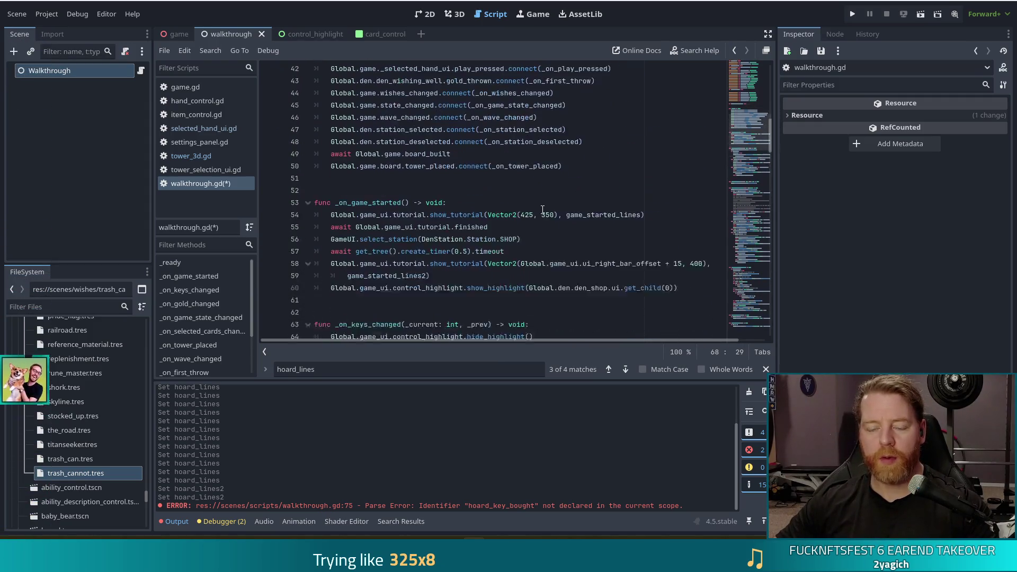
pyautogui.scroll(-9, 530, 227)
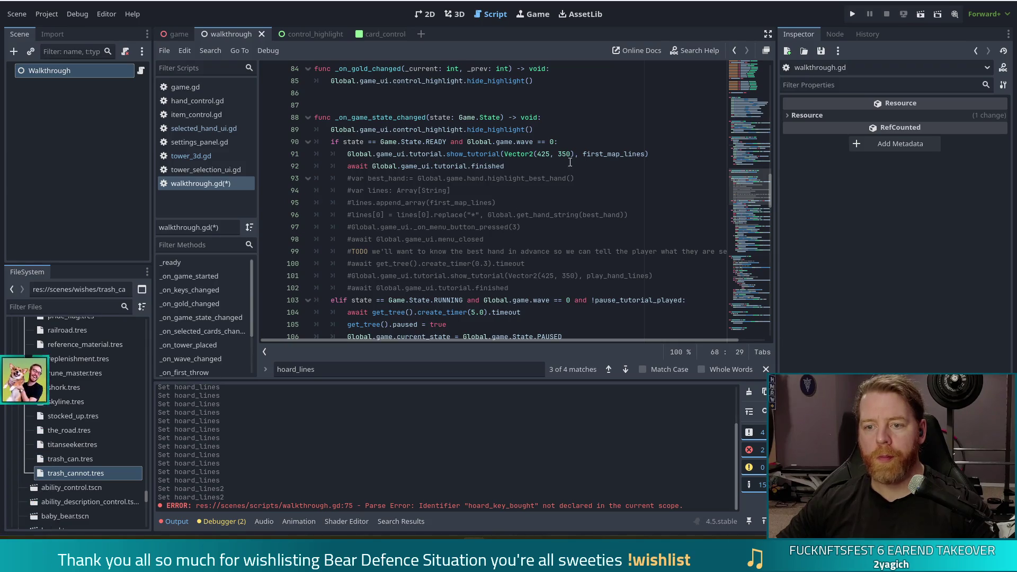
pyautogui.scroll(-1, 586, 163)
pyautogui.scroll(-1, 623, 175)
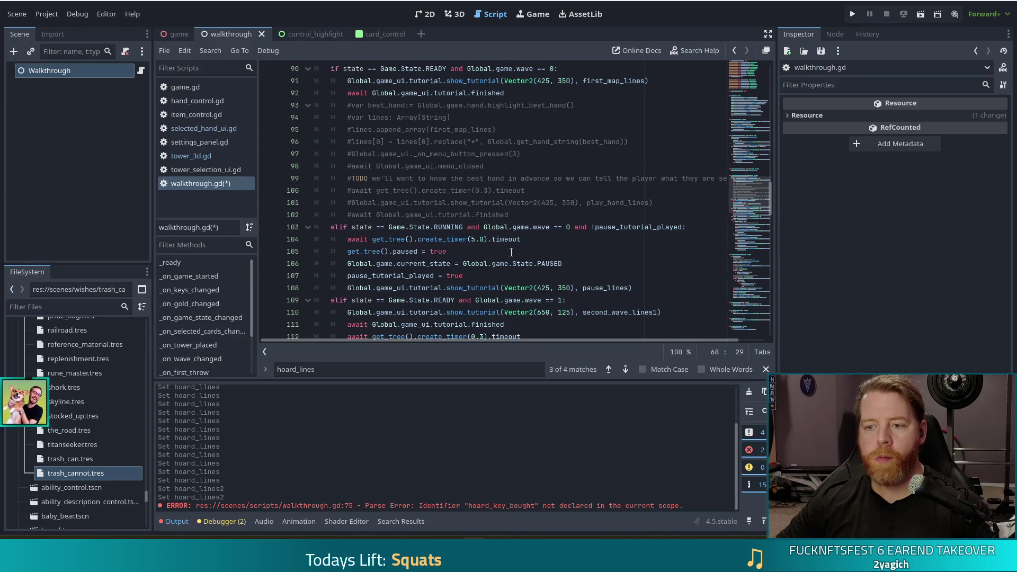
pyautogui.scroll(-3, 511, 252)
pyautogui.scroll(-2, 536, 233)
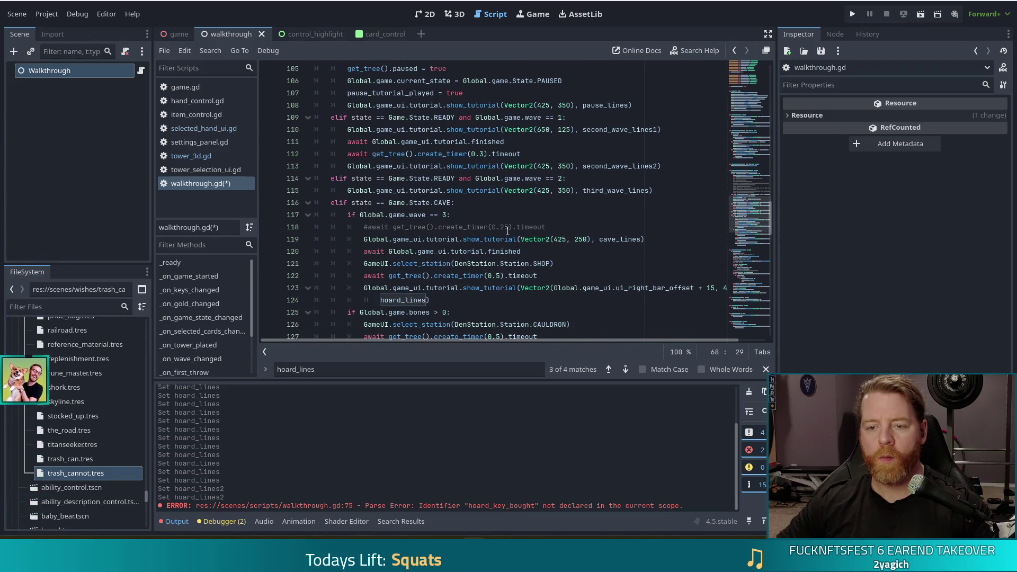
pyautogui.scroll(-4, 471, 227)
pyautogui.scroll(-3, 470, 227)
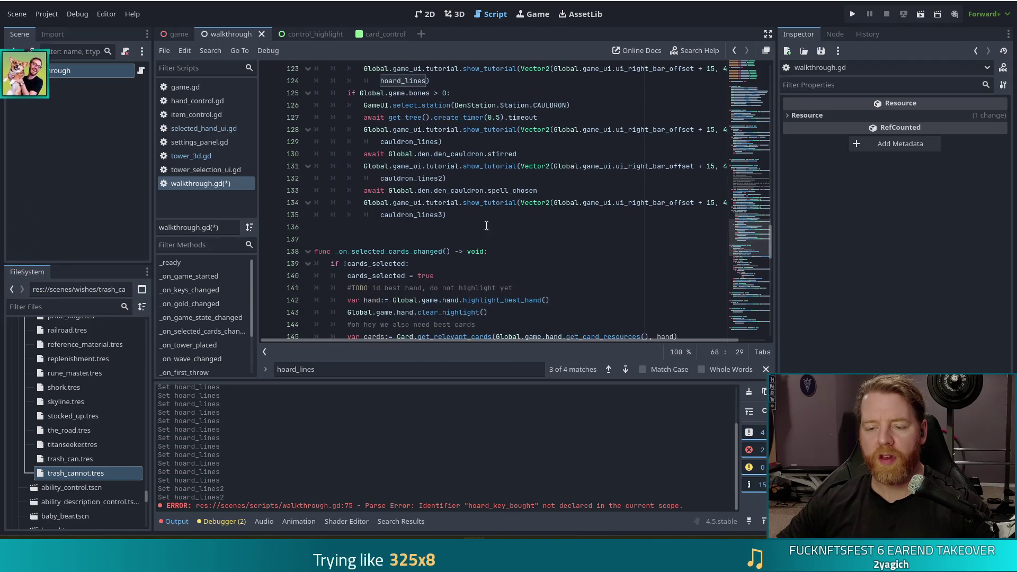
pyautogui.scroll(11, 498, 223)
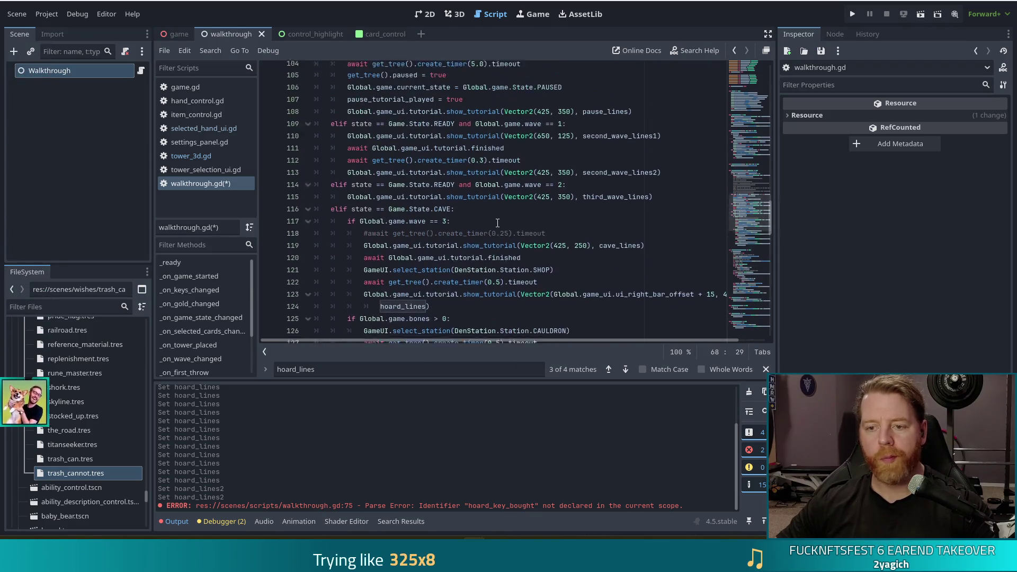
pyautogui.scroll(5, 497, 224)
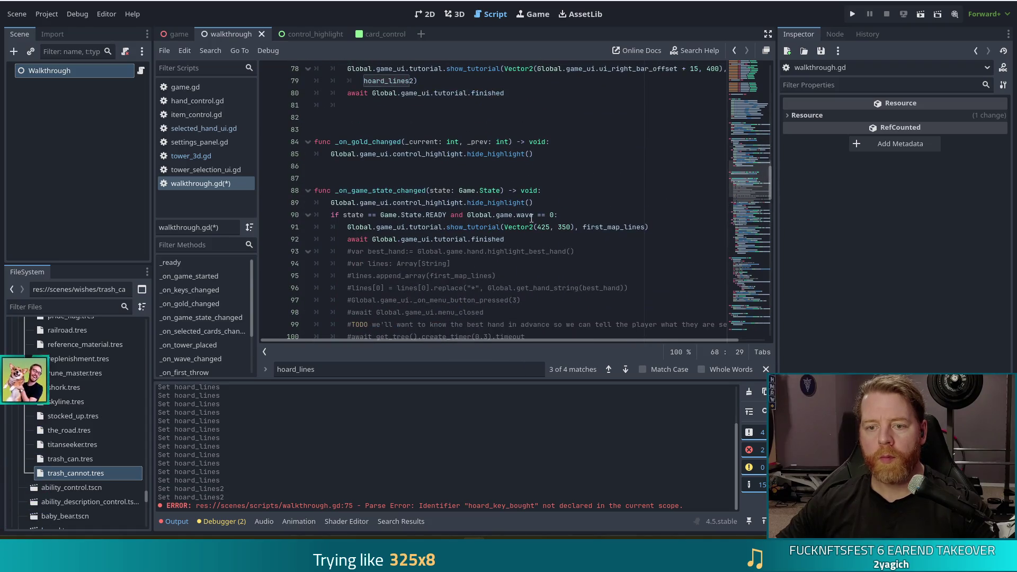
pyautogui.scroll(6, 557, 222)
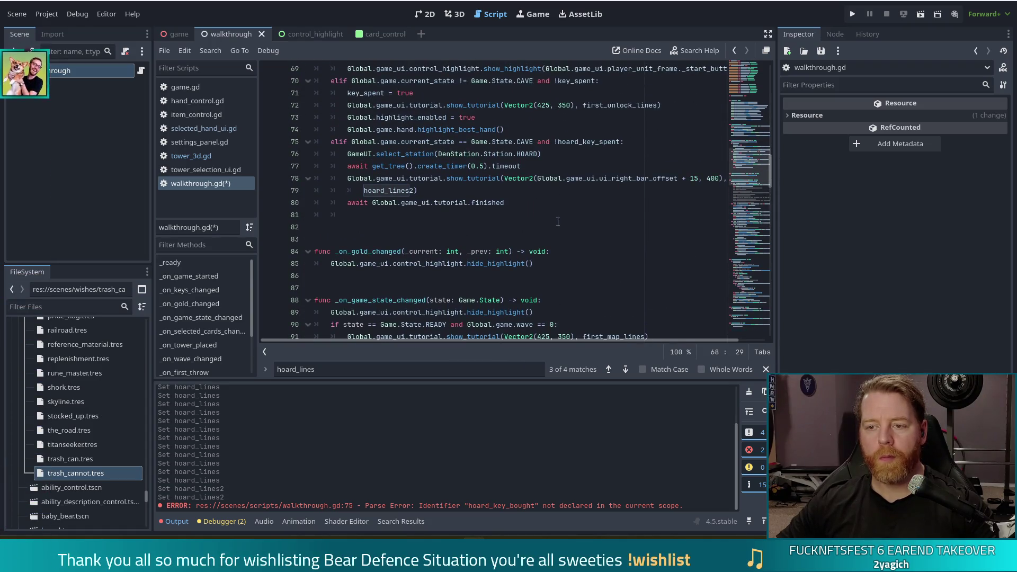
pyautogui.scroll(2, 557, 222)
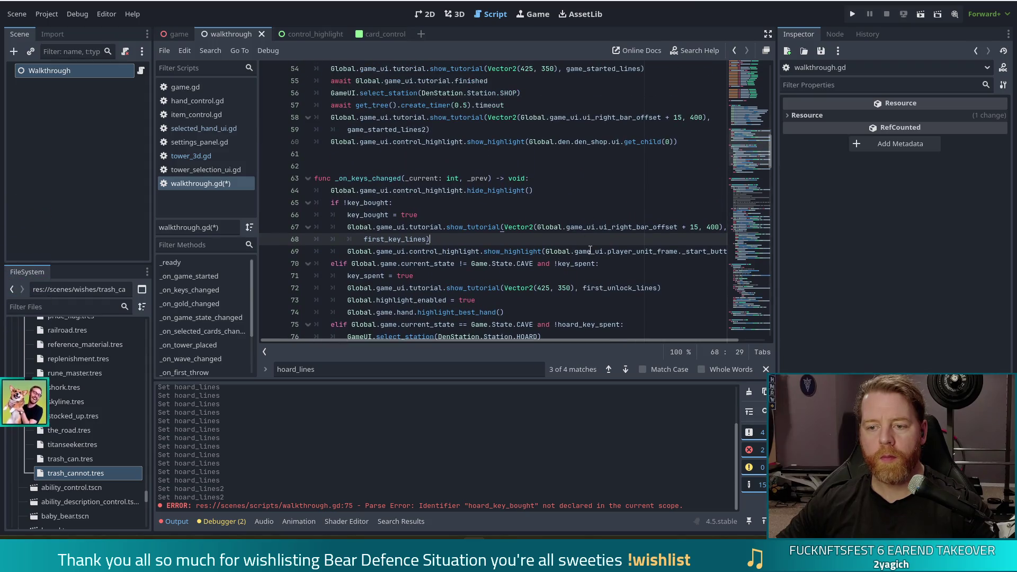
pyautogui.click(579, 251)
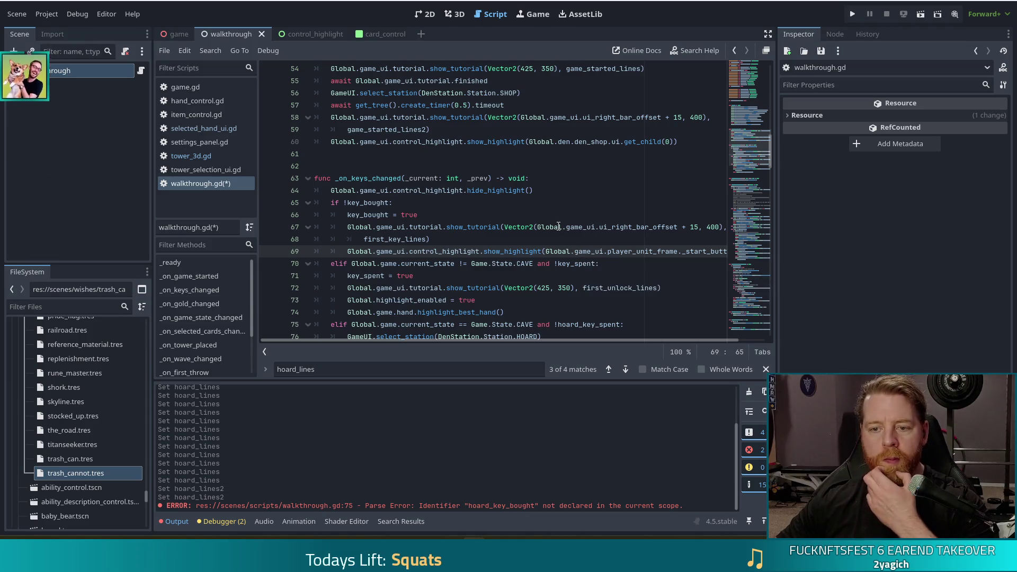
pyautogui.scroll(2, 554, 218)
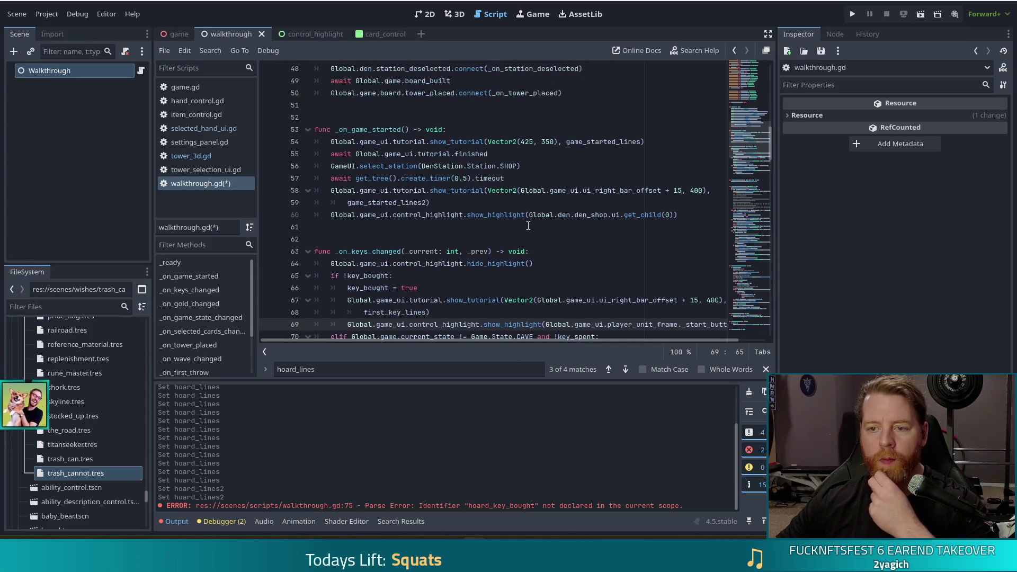
pyautogui.click(683, 215)
pyautogui.keyDown('shift'); pyautogui.click(692, 203); pyautogui.keyUp('shift')
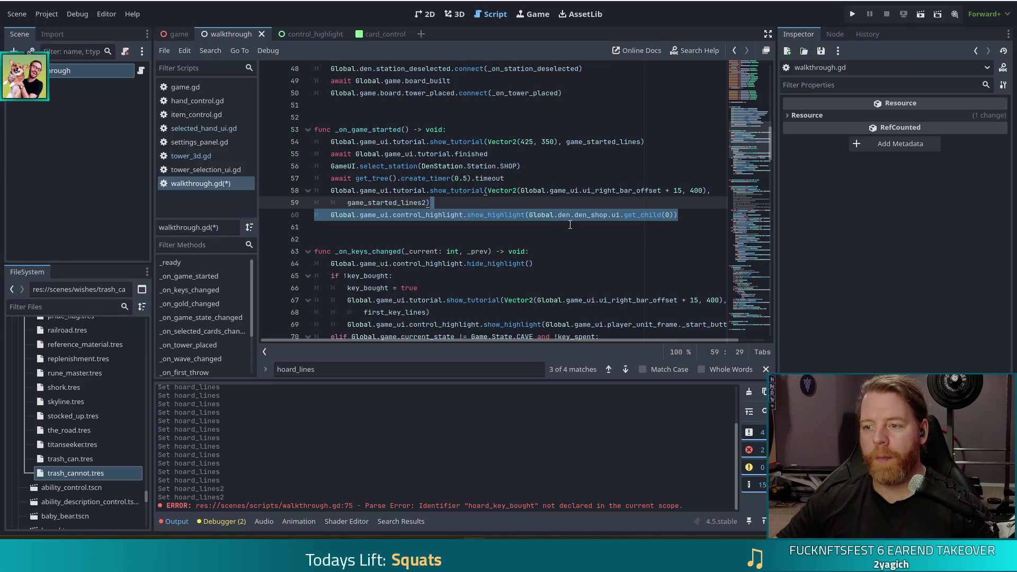
pyautogui.scroll(-8, 571, 224)
pyautogui.scroll(-3, 571, 224)
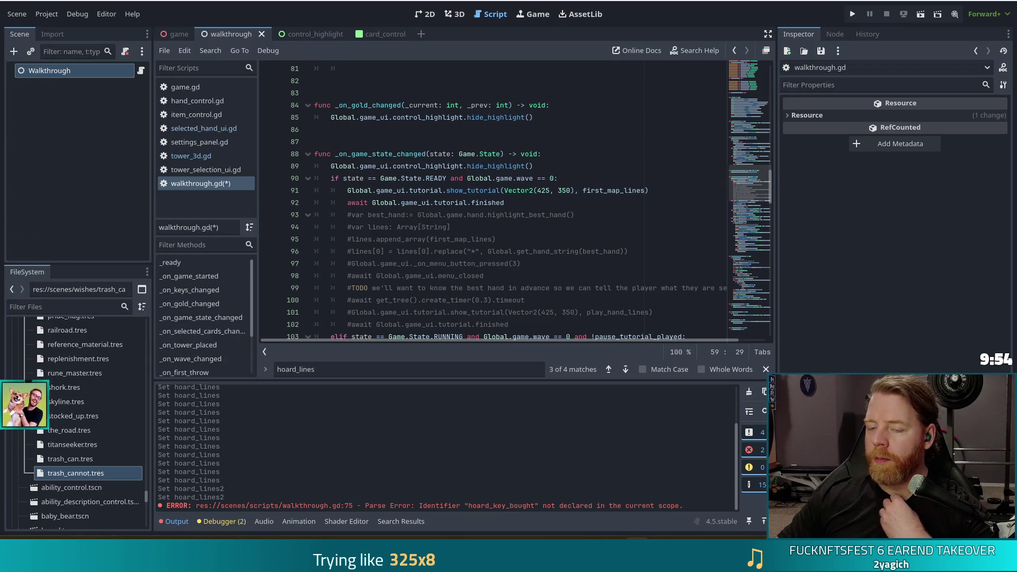
# Skim walkthrough.gd via the minimap, then jump to _on_keys_changed from the Filter Methods list
pyautogui.click(619, 200)
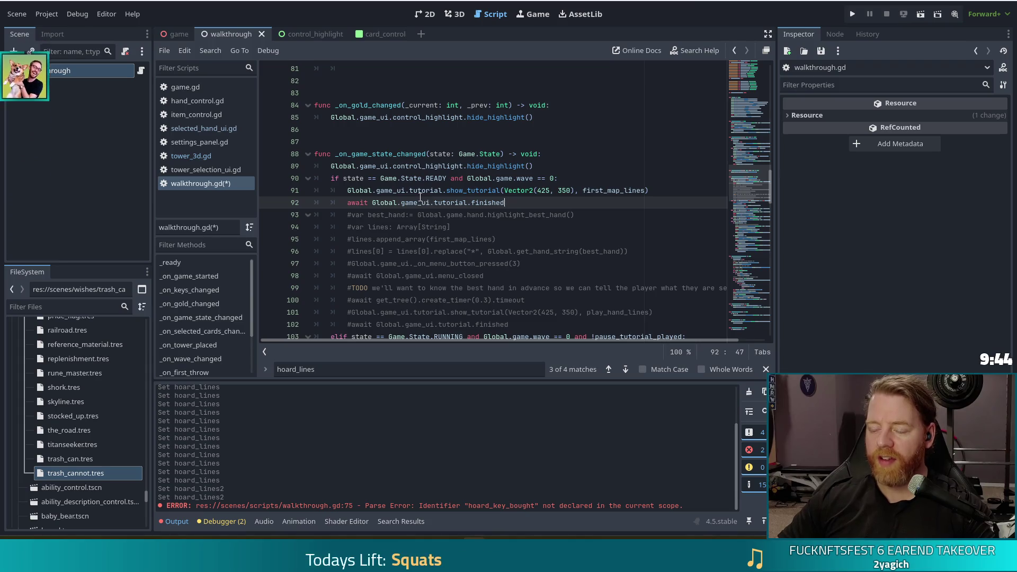
pyautogui.moveTo(420, 197)
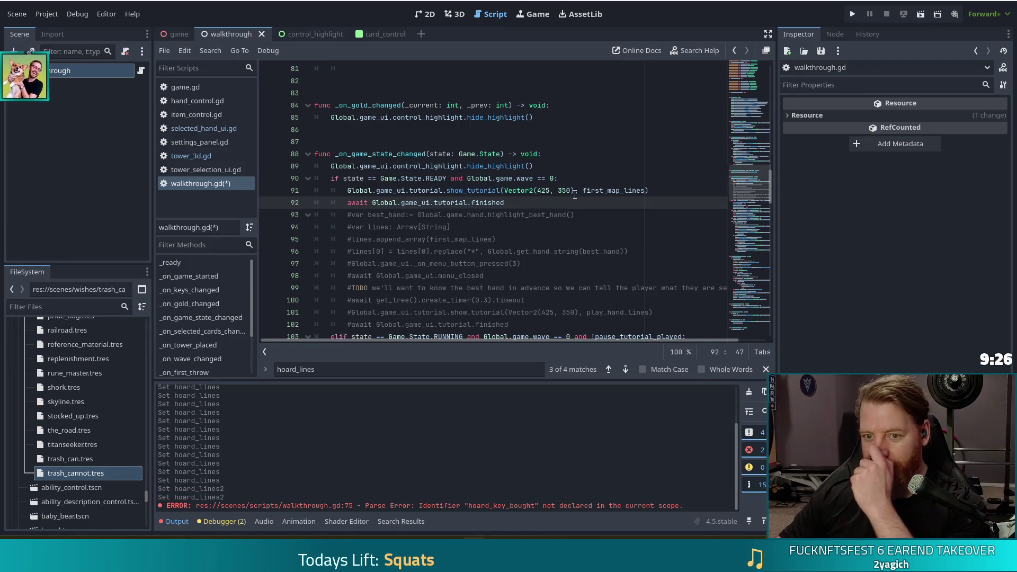
pyautogui.moveTo(749, 178); pyautogui.dragTo(755, 272)
pyautogui.scroll(-2, 242, 339)
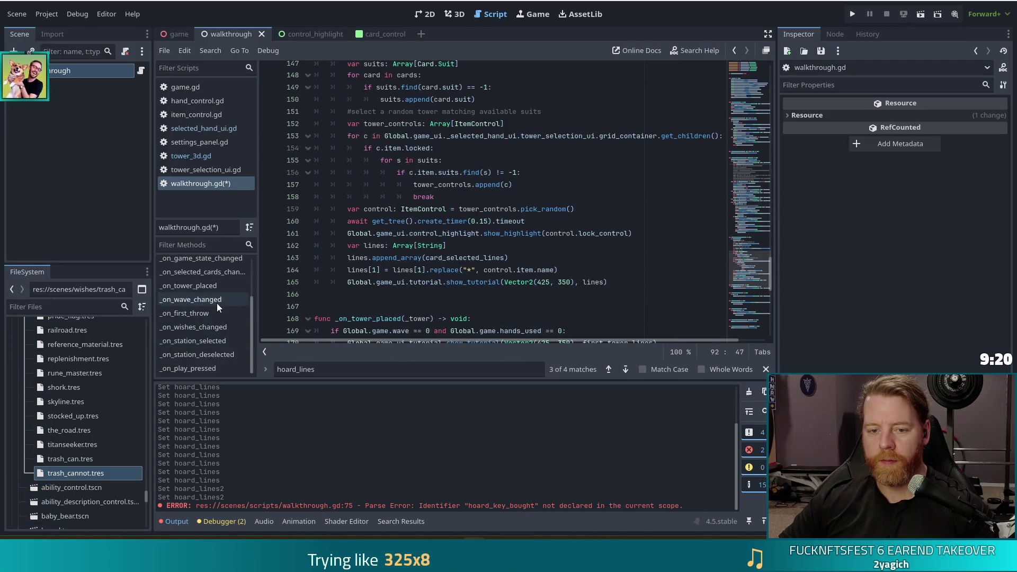
pyautogui.scroll(1, 206, 266)
pyautogui.click(206, 264)
pyautogui.scroll(-3, 429, 264)
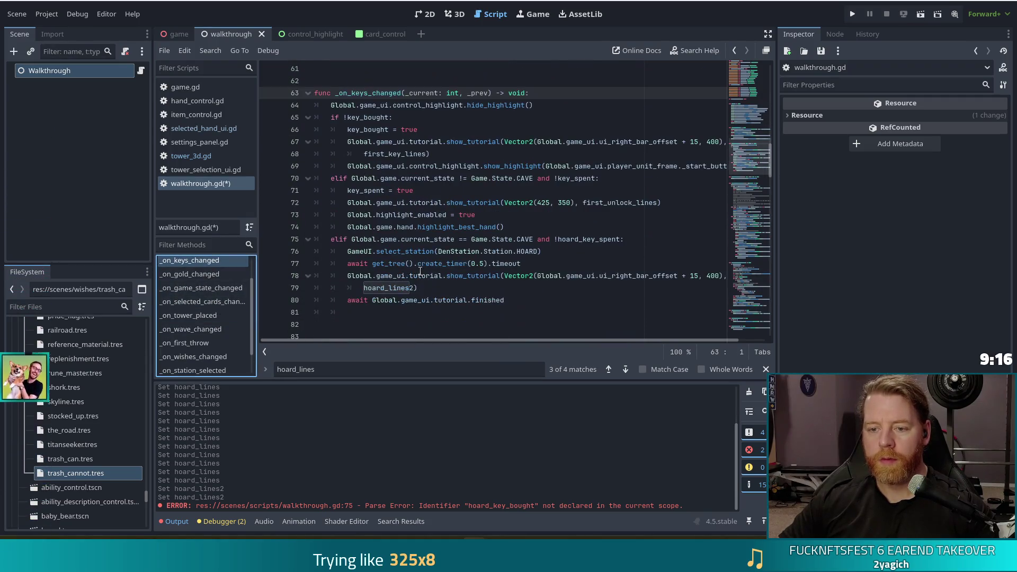
# Paste show_highlight(Global.den.den_shop.ui.get_child(0)) below the await on line 80 and indent it
pyautogui.click(508, 312)
pyautogui.write('Global.game_ui.control_highlight.show_highlight(Global.den.den_shop.ui.get_child(0))')
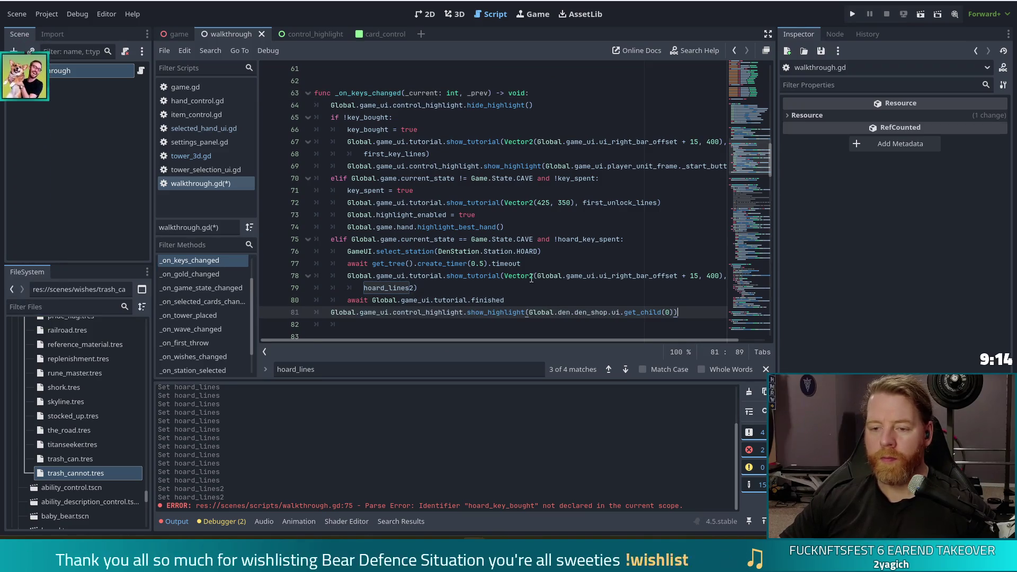
pyautogui.click(323, 312)
pyautogui.press('Tab')
pyautogui.click(444, 276)
pyautogui.scroll(-3, 608, 239)
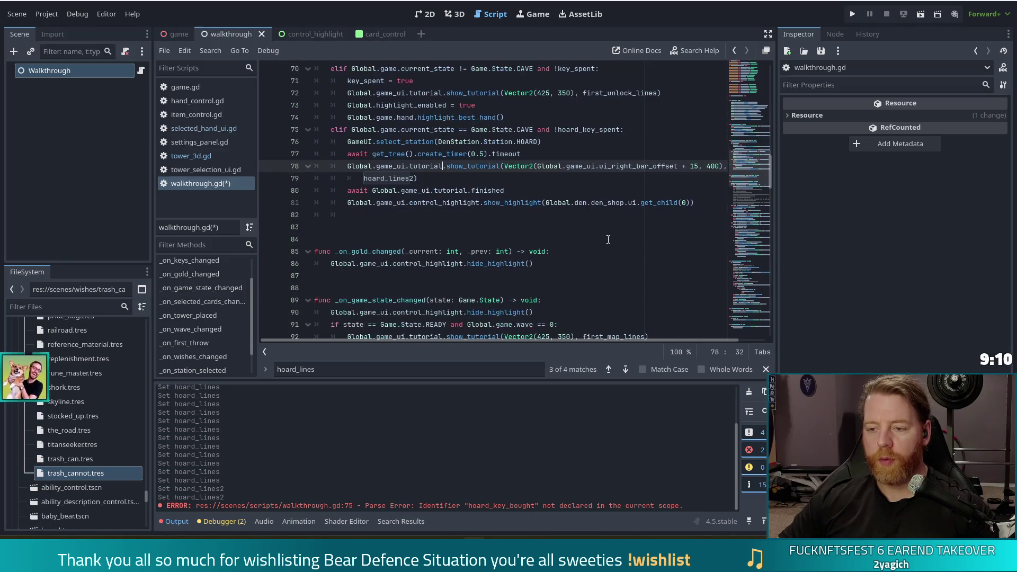
pyautogui.scroll(3, 652, 204)
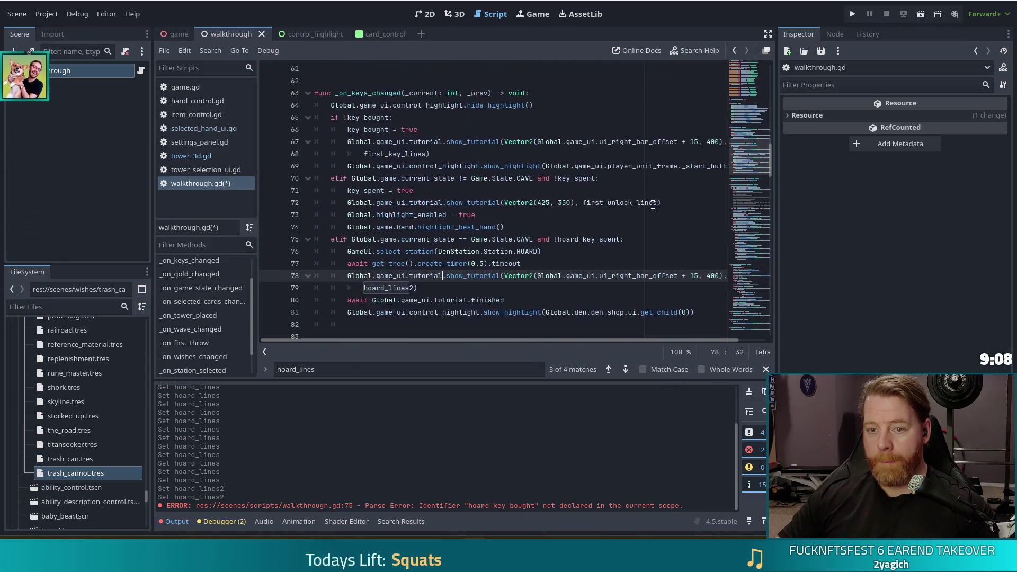
# Change den_shop to den_cauldron in the highlight line and save the script
pyautogui.click(637, 313)
pyautogui.press('End')
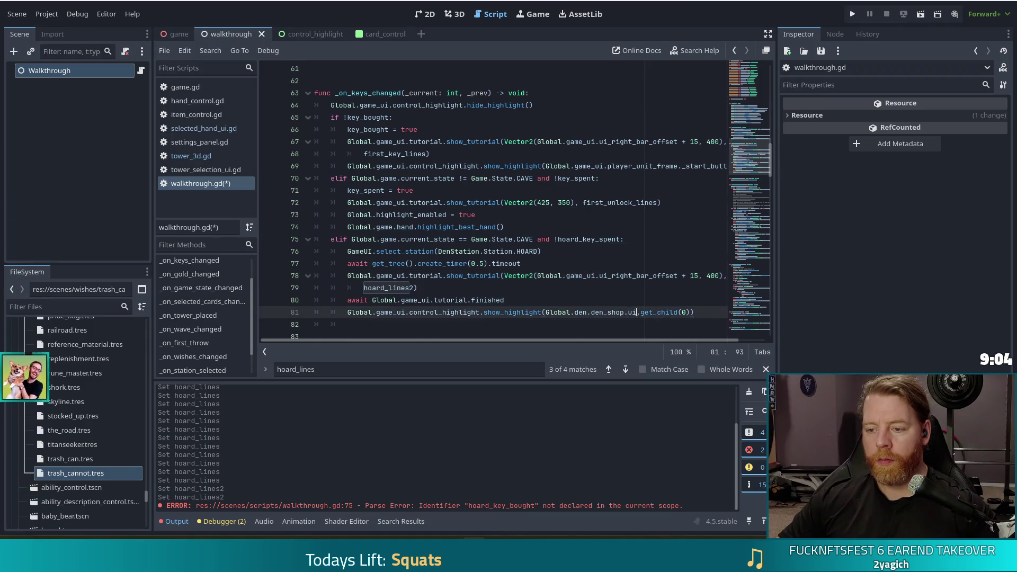
pyautogui.press('BackSpace')
pyautogui.press('BackSpace')
pyautogui.press('BackSpace')
pyautogui.press('Delete')
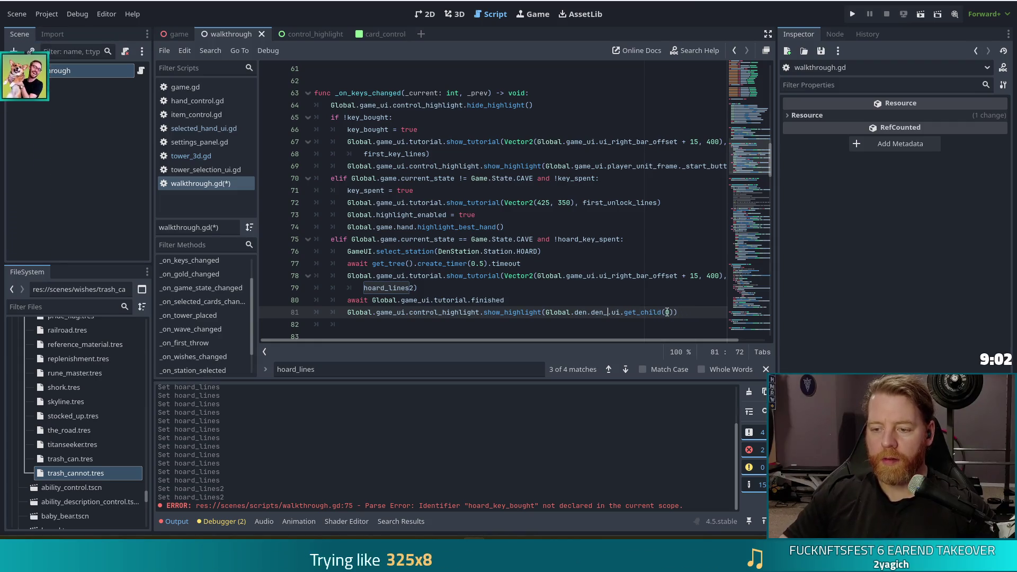
pyautogui.write('cauldron')
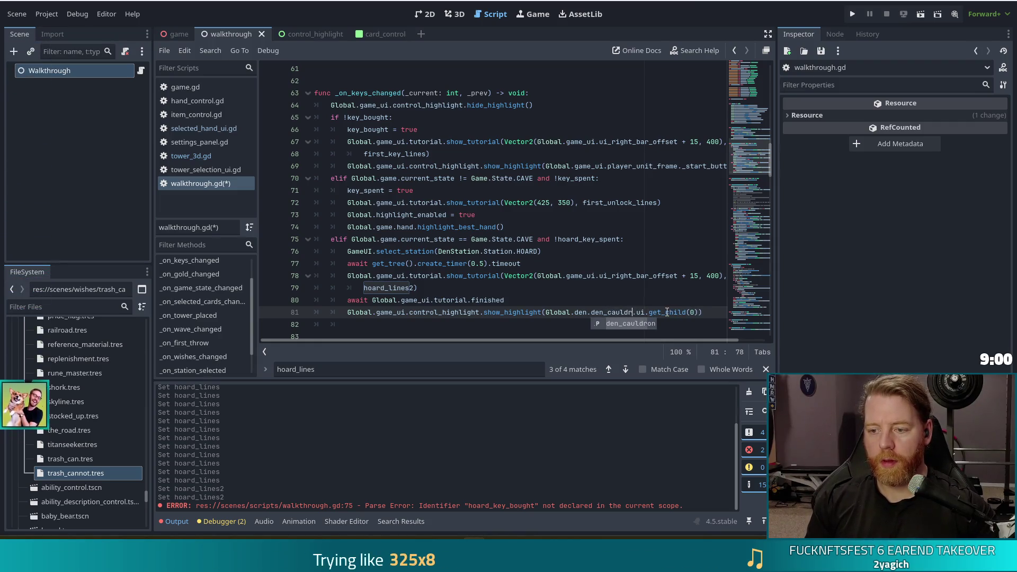
pyautogui.hotkey('ctrl', 's')
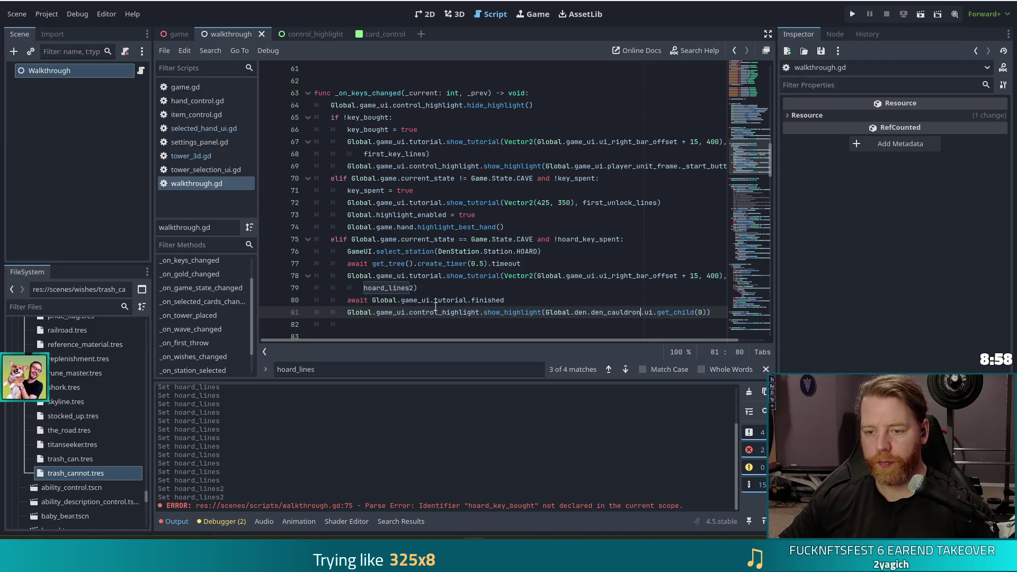
pyautogui.click(436, 305)
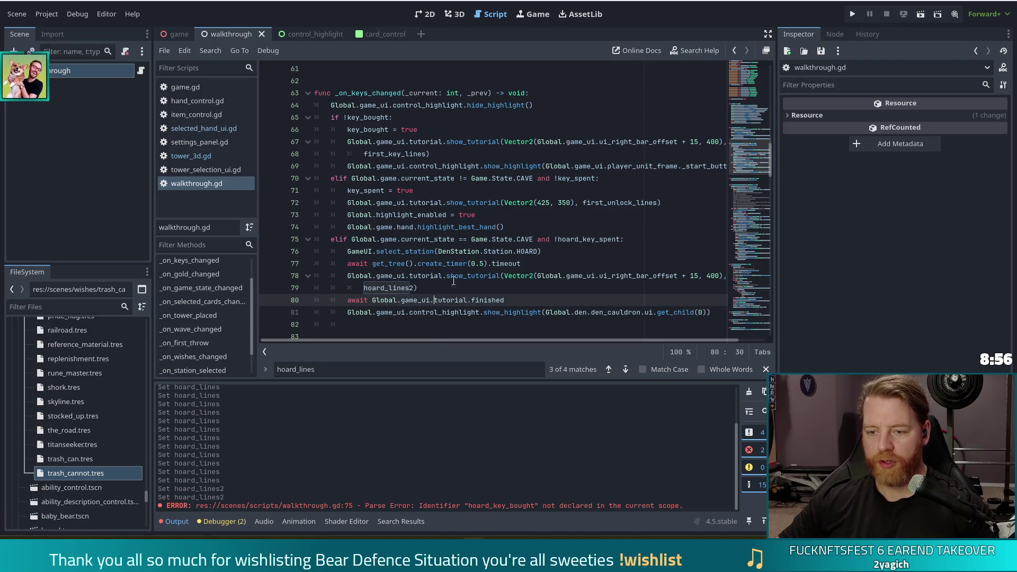
pyautogui.moveTo(718, 313); pyautogui.dragTo(718, 305)
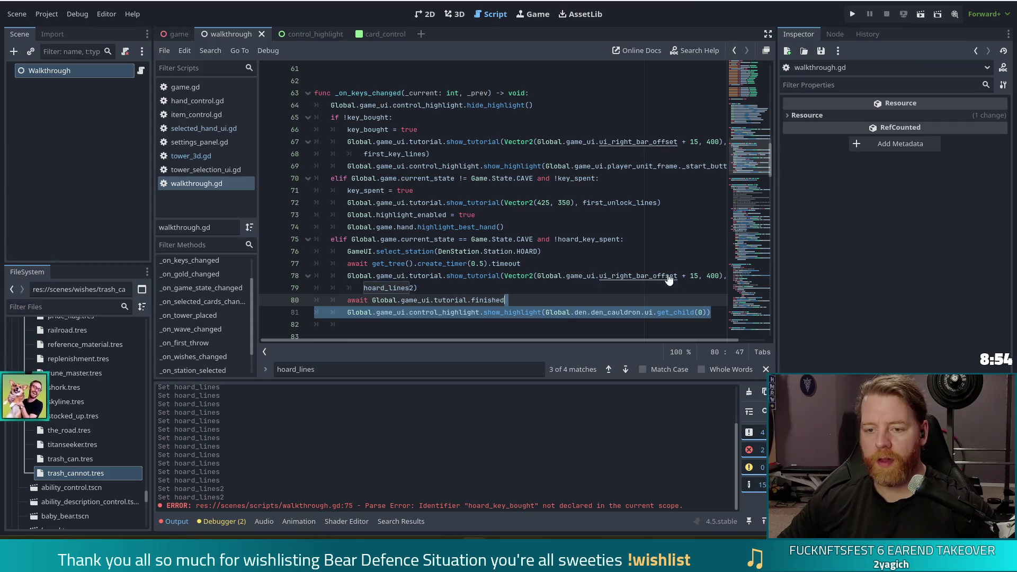
# Scroll to the wave-3 cave branch and place the caret after its hoard_lines tutorial call
pyautogui.scroll(4, 525, 222)
pyautogui.scroll(3, 525, 222)
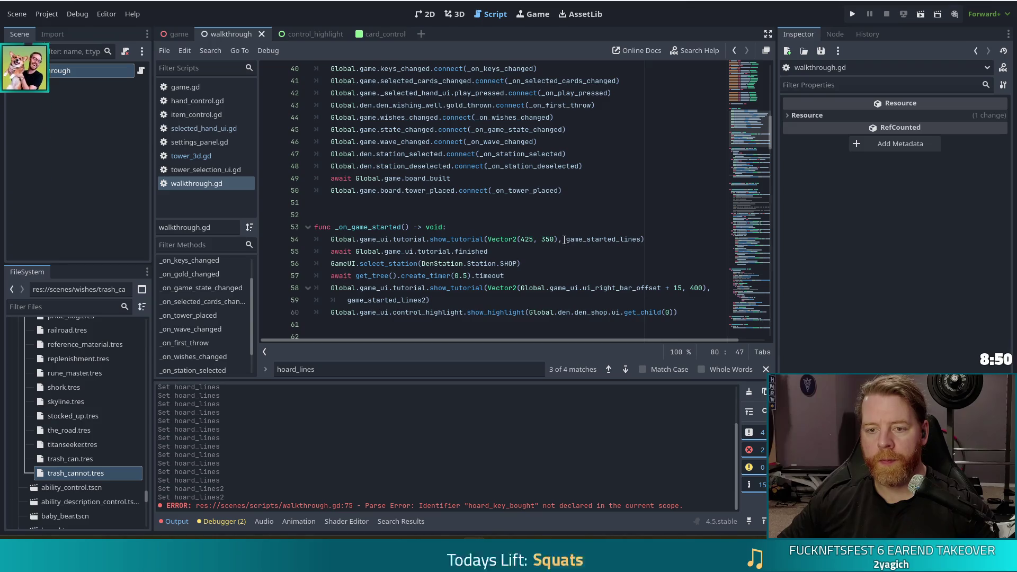
pyautogui.scroll(3, 761, 142)
pyautogui.scroll(-5, 760, 142)
pyautogui.moveTo(759, 142)
pyautogui.mouseDown()
pyautogui.moveTo(753, 237)
pyautogui.moveTo(752, 220)
pyautogui.mouseUp()
pyautogui.click(474, 179)
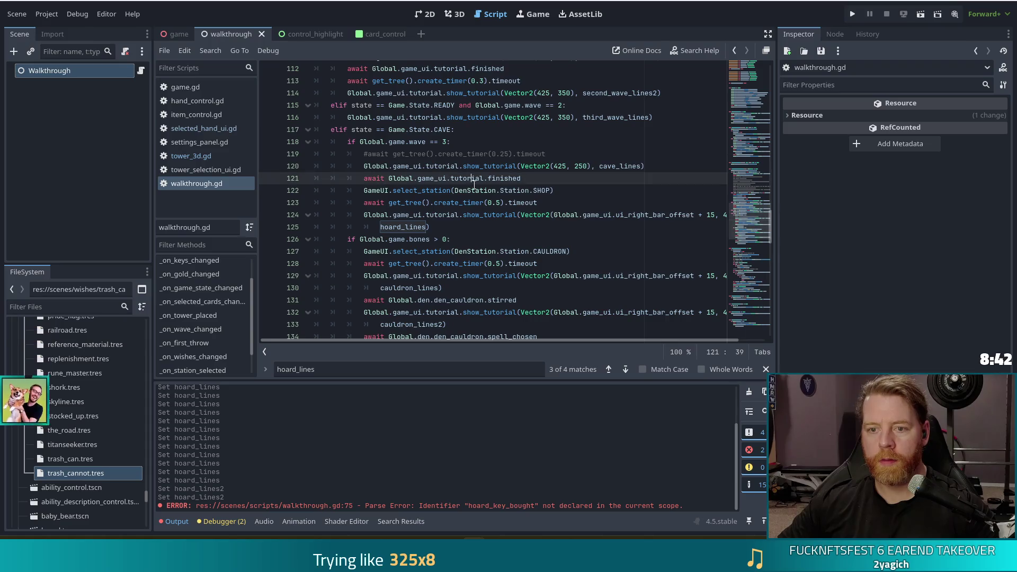
pyautogui.click(477, 217)
pyautogui.moveTo(514, 218)
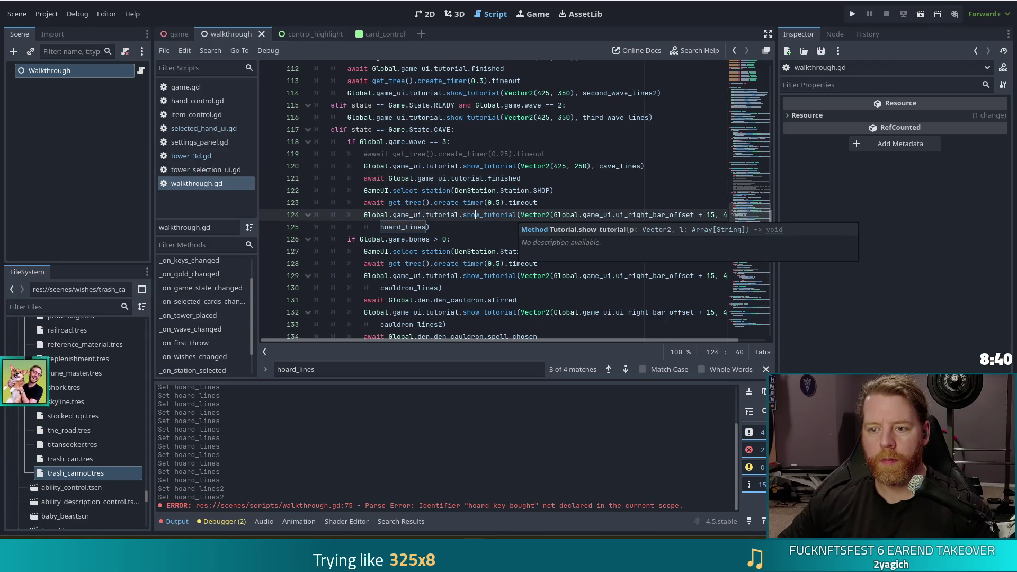
pyautogui.press('Up')
pyautogui.press('Up')
pyautogui.press('Down')
pyautogui.press('End')
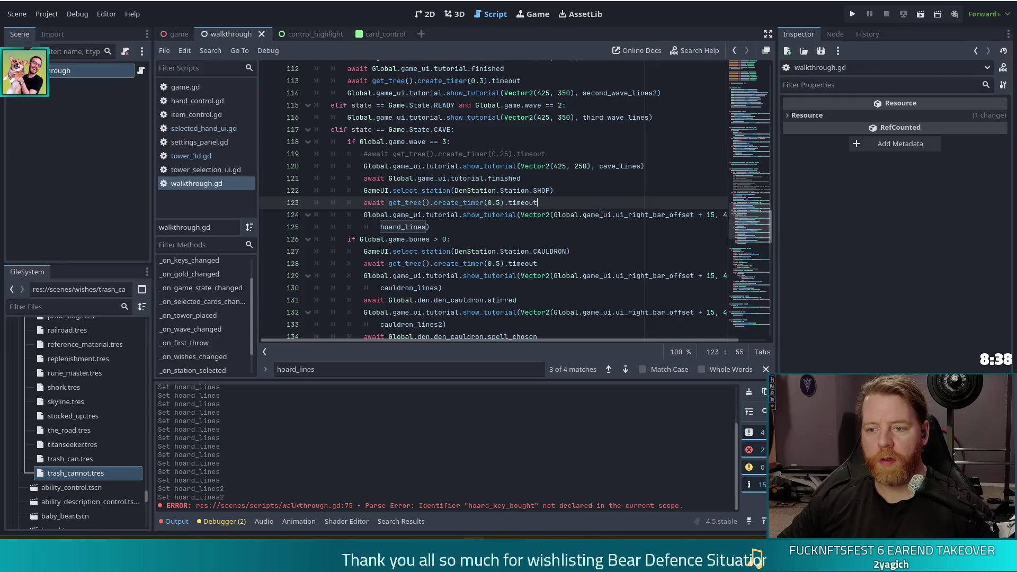
pyautogui.click(434, 228)
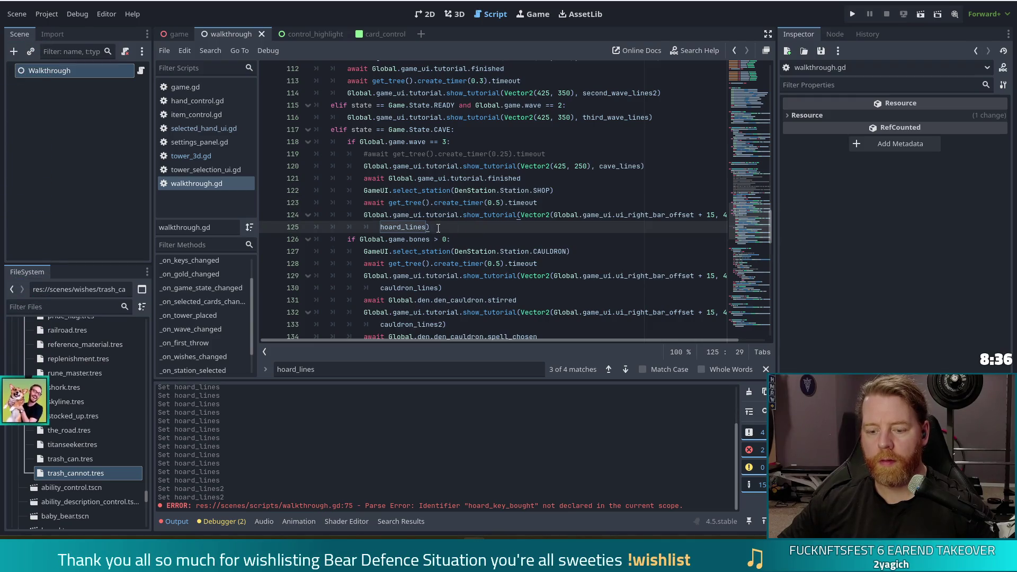
# Add an indented show_highlight(Global.den.den_shop.ui.get_child(0)) line there and save
pyautogui.press('Return')
pyautogui.write('Global.game_ui.control_highlight.show_highlight(Global.den.den_cauldron.ui.get_child(0))')
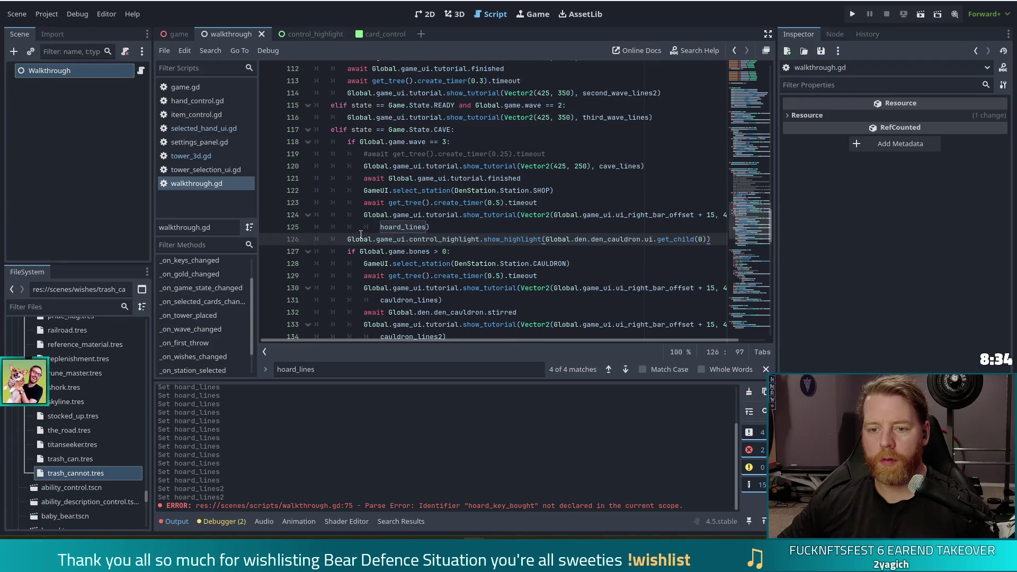
pyautogui.press('Tab')
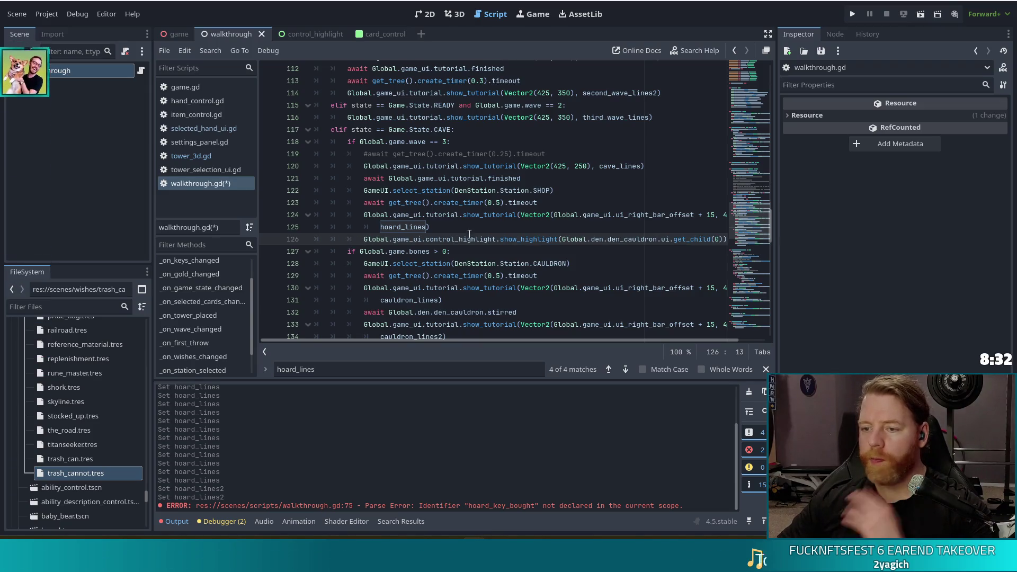
pyautogui.click(657, 239)
pyautogui.press('BackSpace')
pyautogui.press('BackSpace')
pyautogui.press('BackSpace')
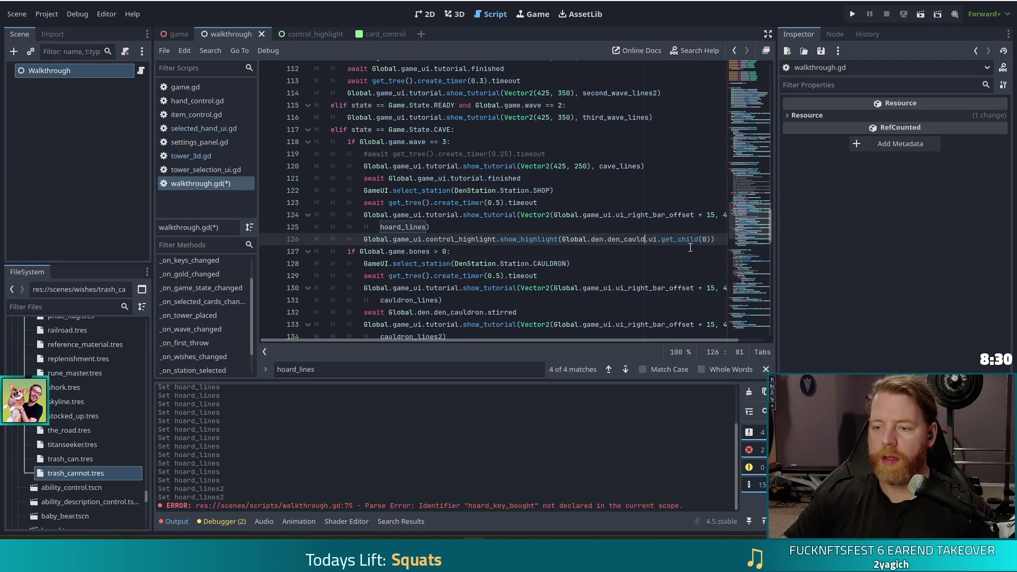
pyautogui.press('BackSpace')
pyautogui.write('shop')
pyautogui.hotkey('ctrl', 's')
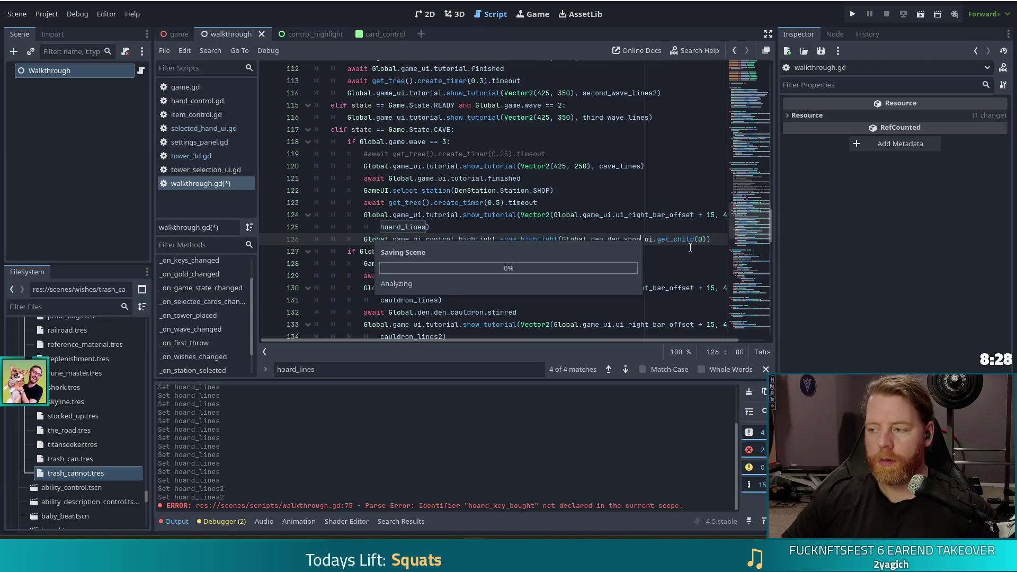
pyautogui.click(588, 215)
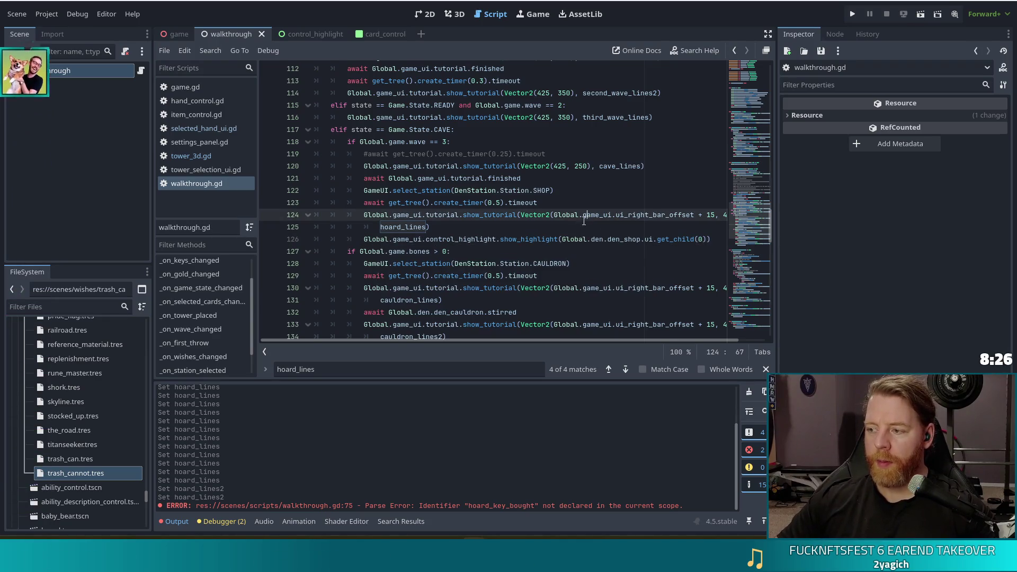
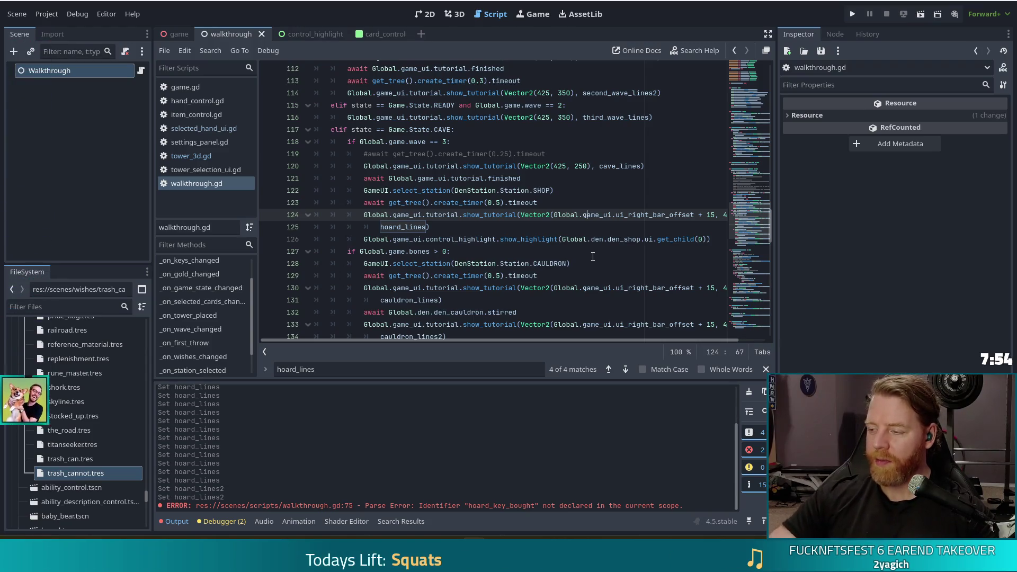
# Review the DenStation shop selection on line 122 of walkthrough.gd
pyautogui.click(444, 226)
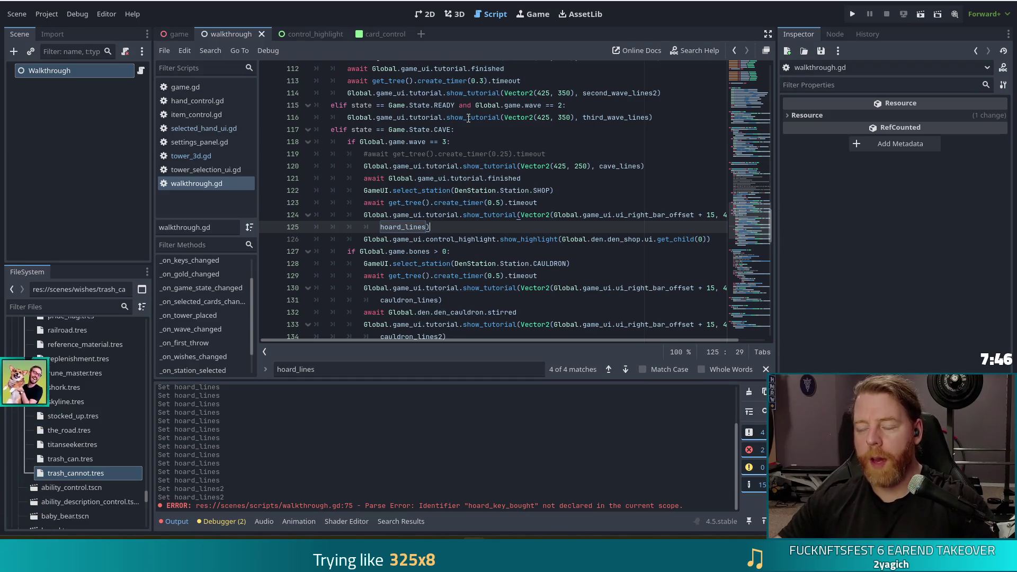
pyautogui.moveTo(470, 117)
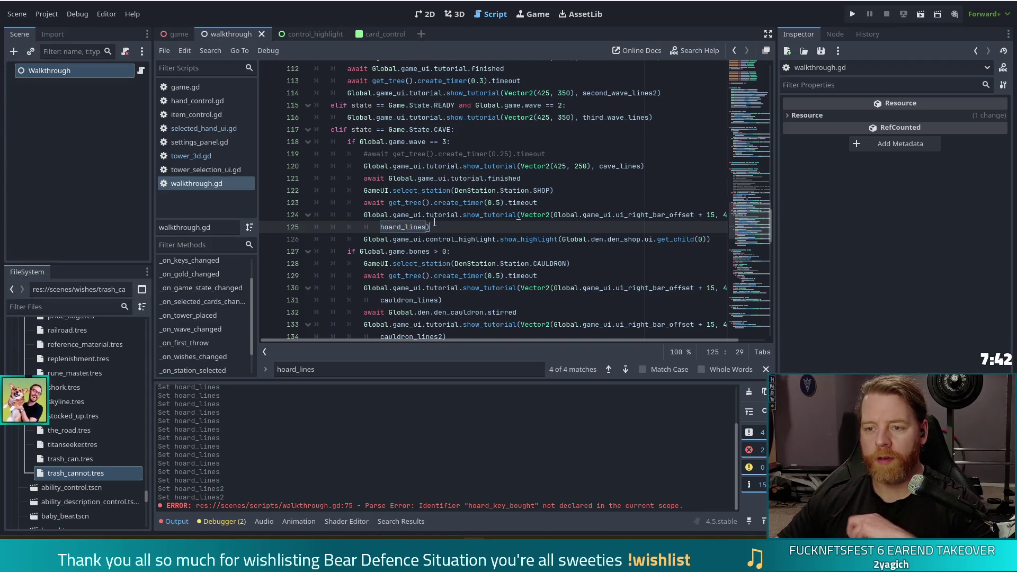
pyautogui.moveTo(434, 223)
pyautogui.click(460, 194)
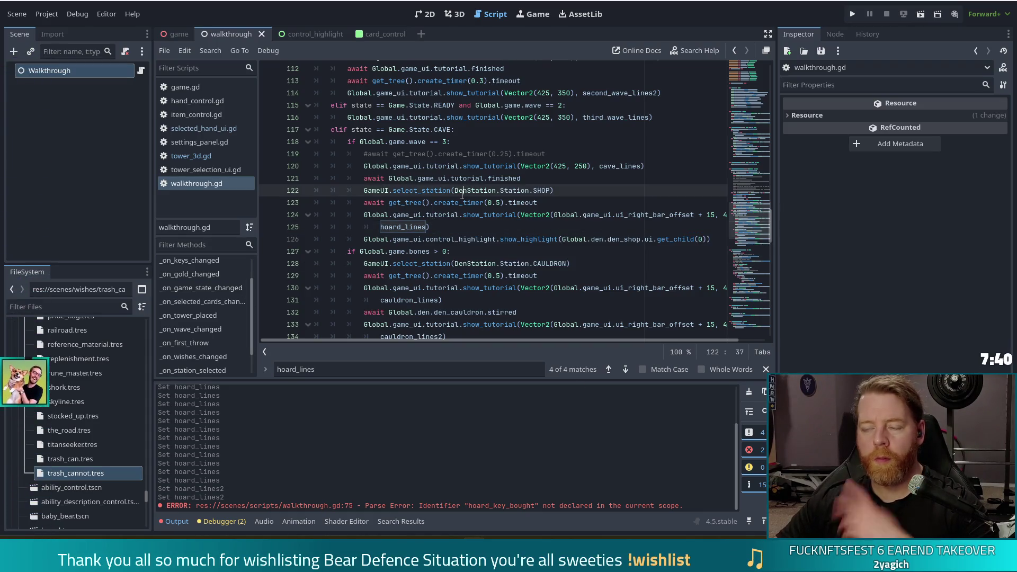
pyautogui.moveTo(459, 197)
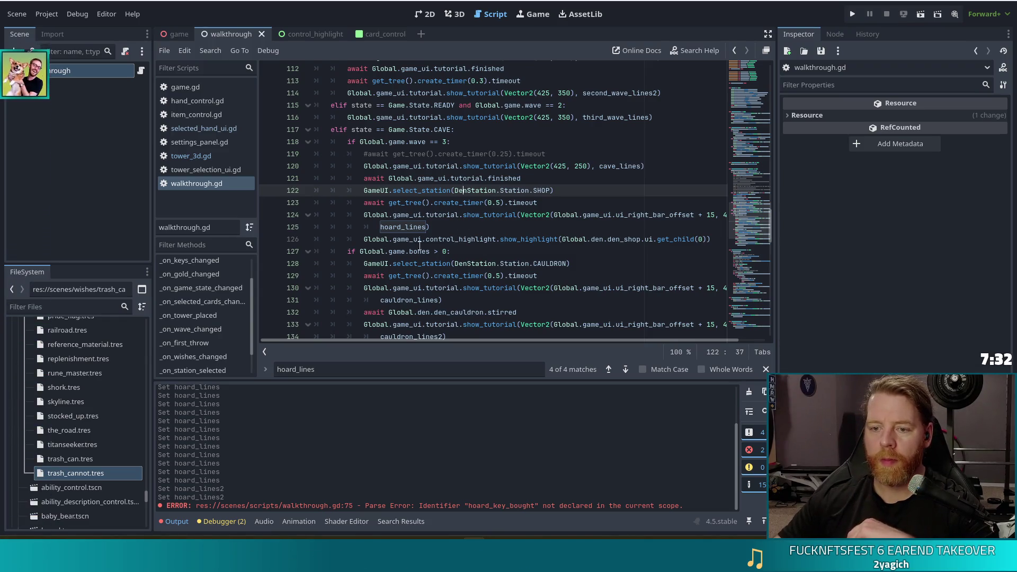
# Check the show_tutorial call on lines 124–125, then launch the game in debug
pyautogui.click(482, 231)
pyautogui.click(463, 215)
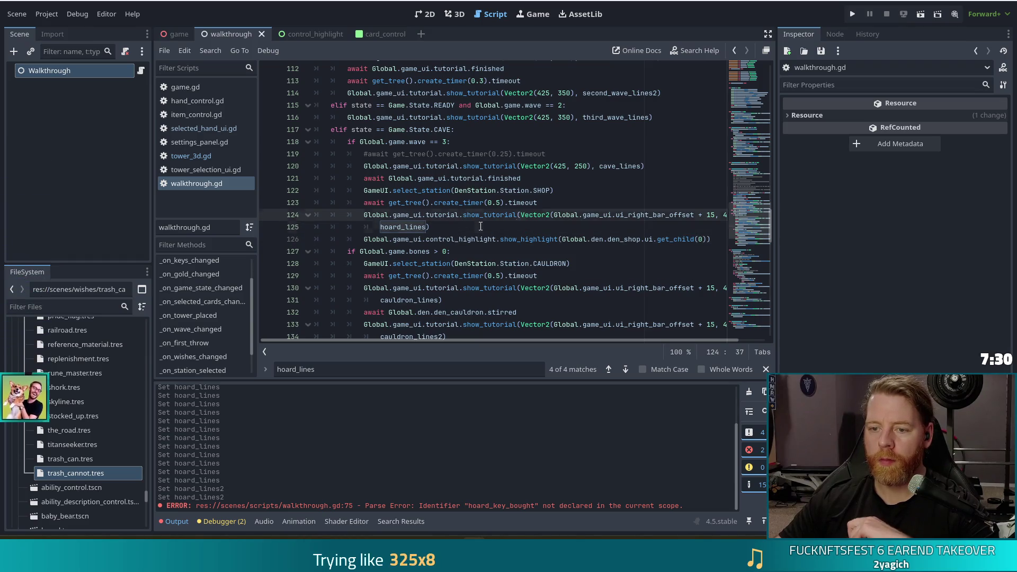
pyautogui.click(480, 226)
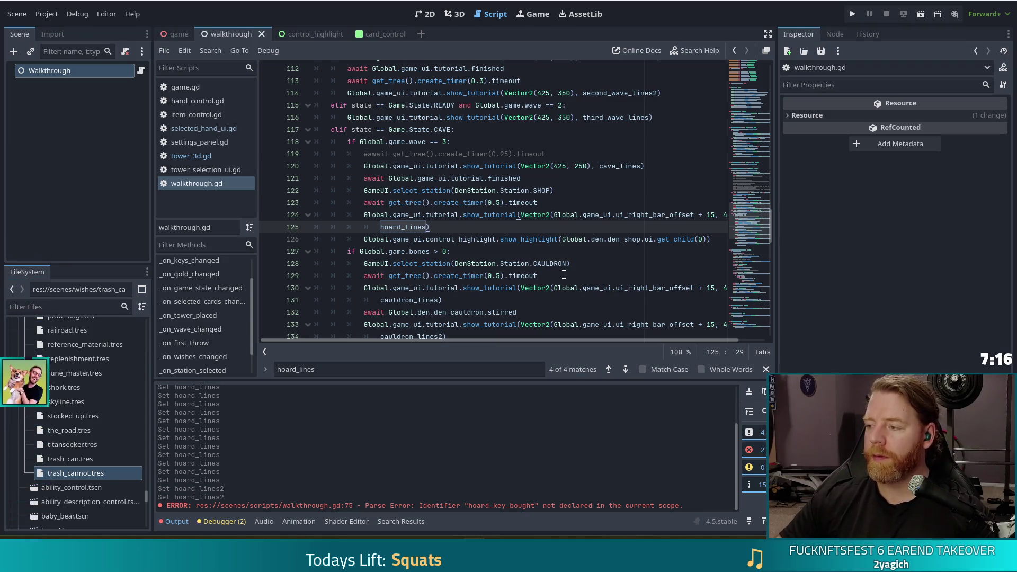
pyautogui.click(853, 15)
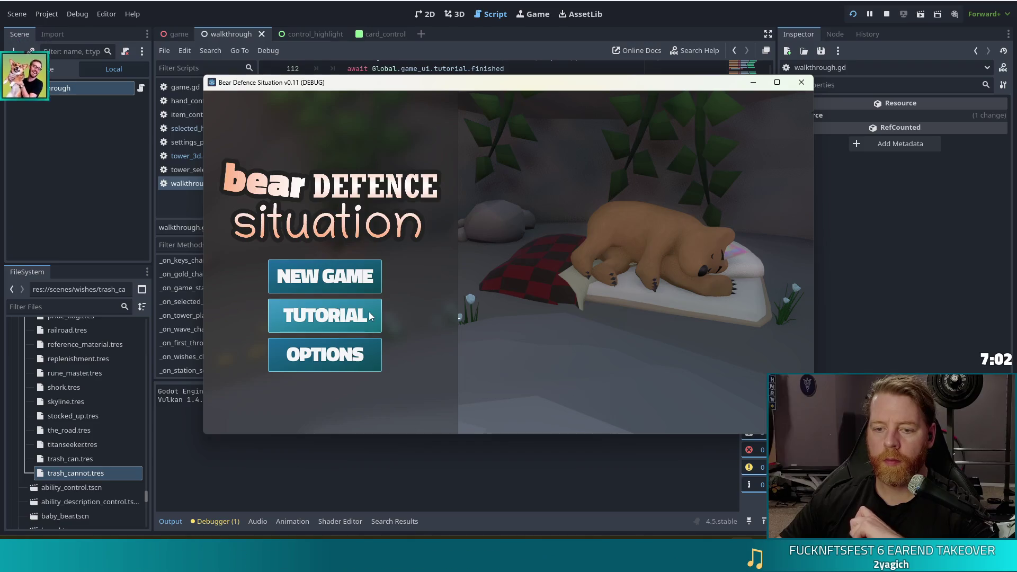
# Start the Tutorial, step through its dialogs and buy the Key in the shop
pyautogui.click(347, 311)
pyautogui.click(603, 206)
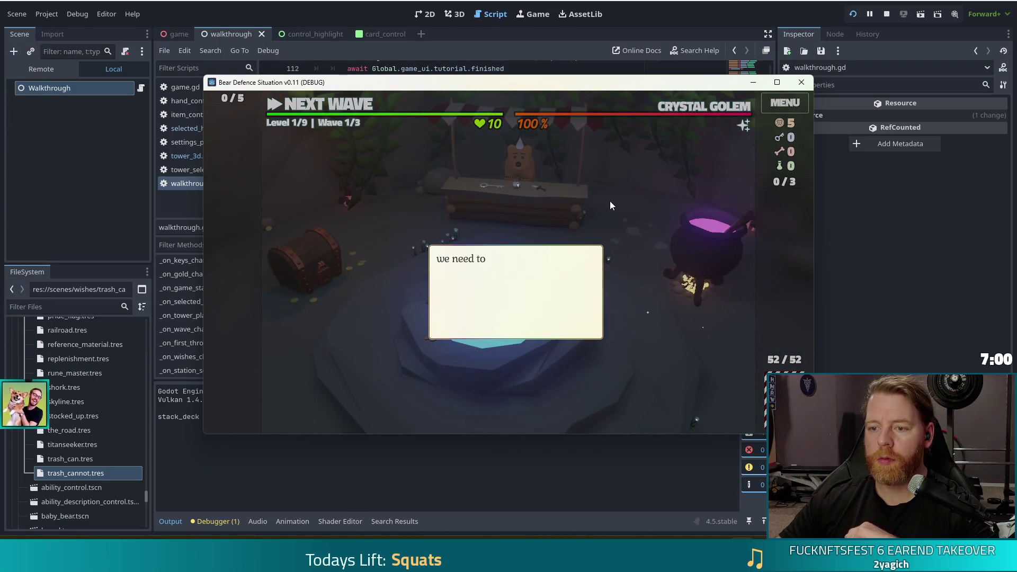
pyautogui.click(611, 204)
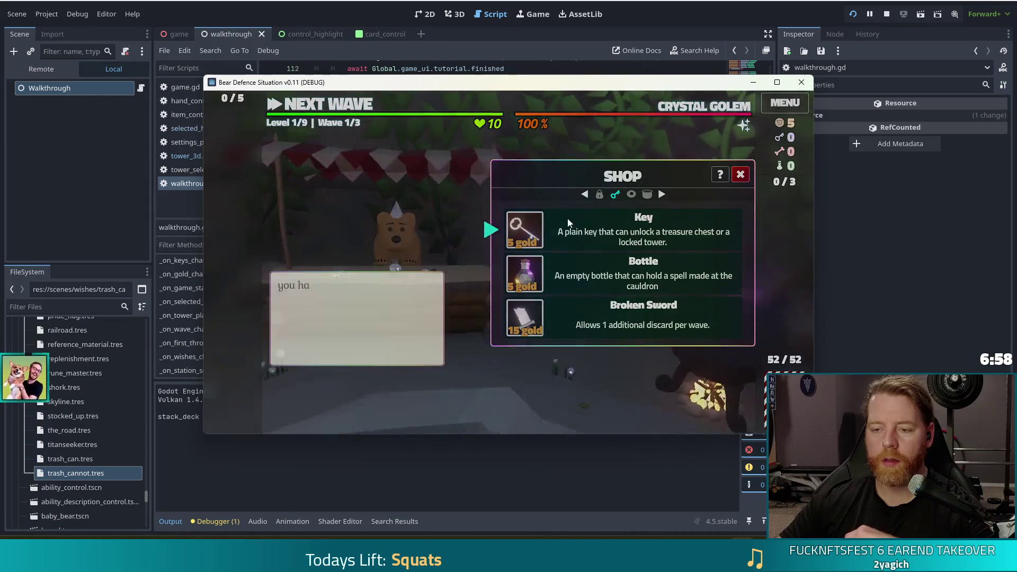
pyautogui.click(521, 240)
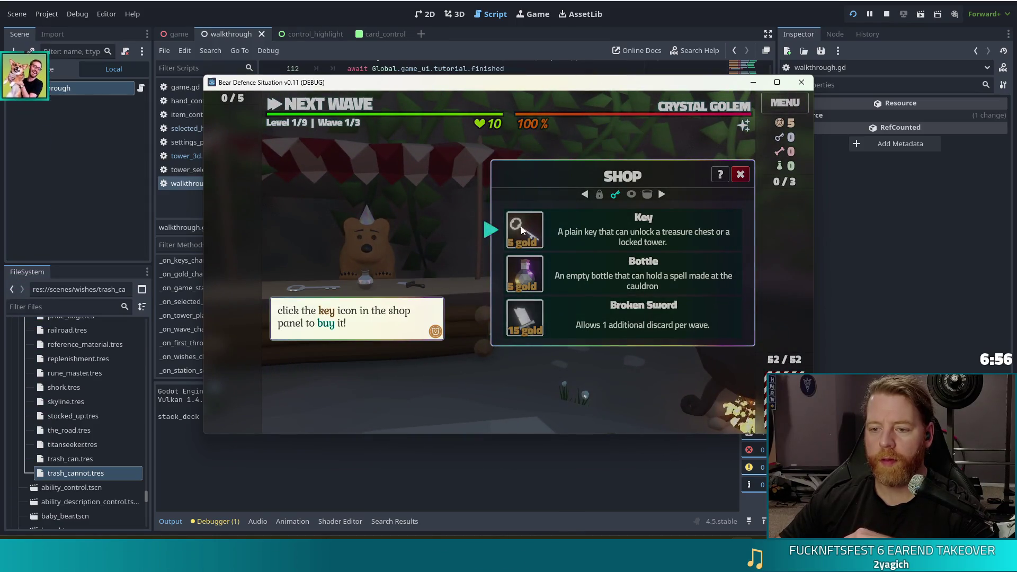
pyautogui.click(526, 228)
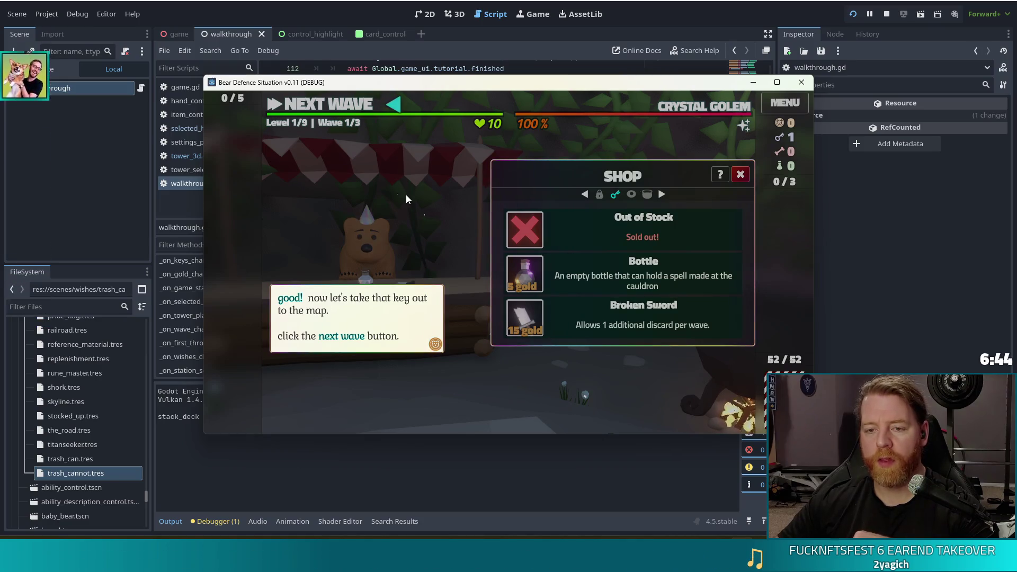
# Head to the map and clear waves 1 and 2, dismissing tutorial messages and results
pyautogui.click(377, 104)
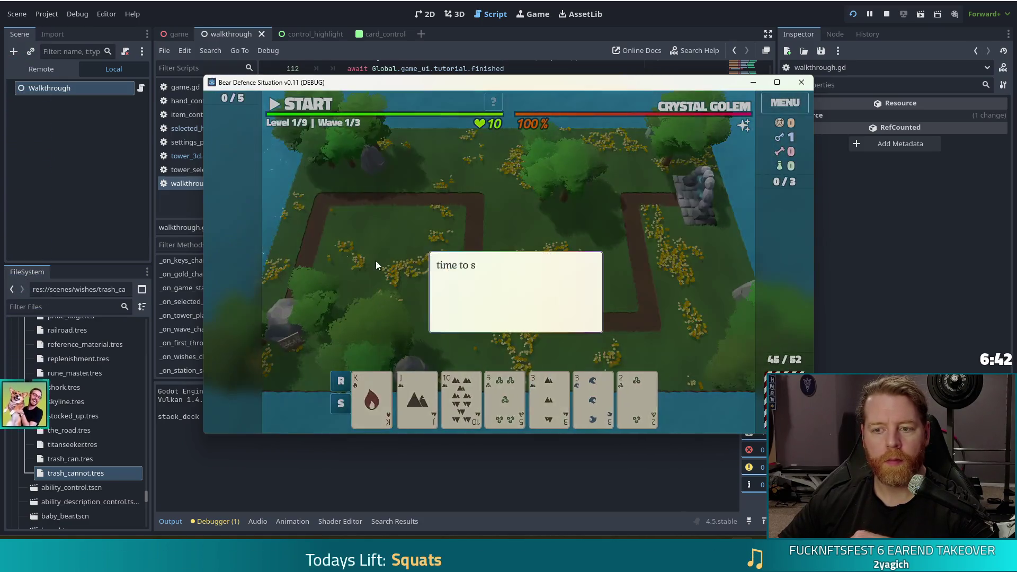
pyautogui.click(521, 212)
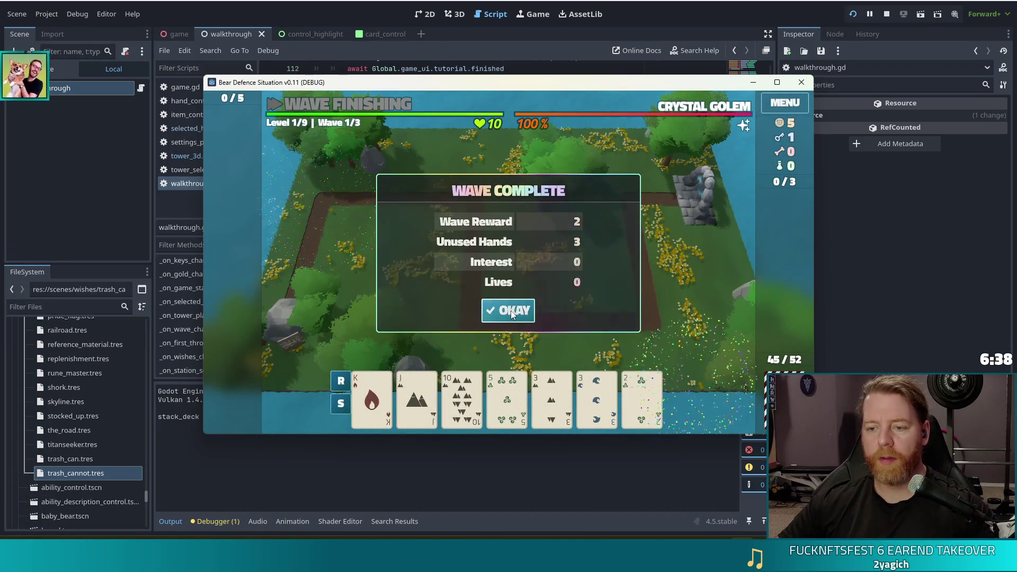
pyautogui.click(509, 309)
pyautogui.click(617, 272)
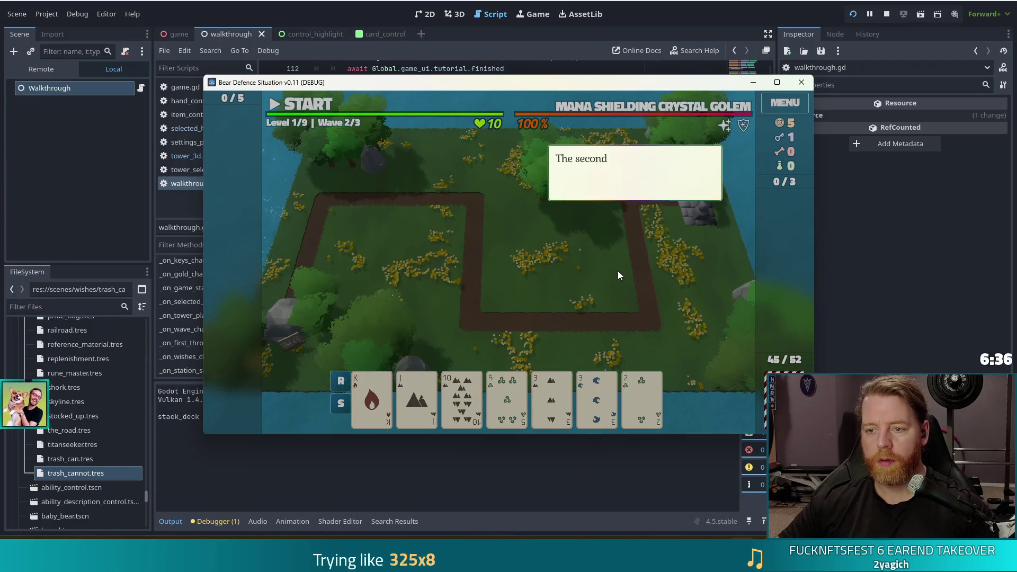
pyautogui.click(618, 271)
pyautogui.click(617, 271)
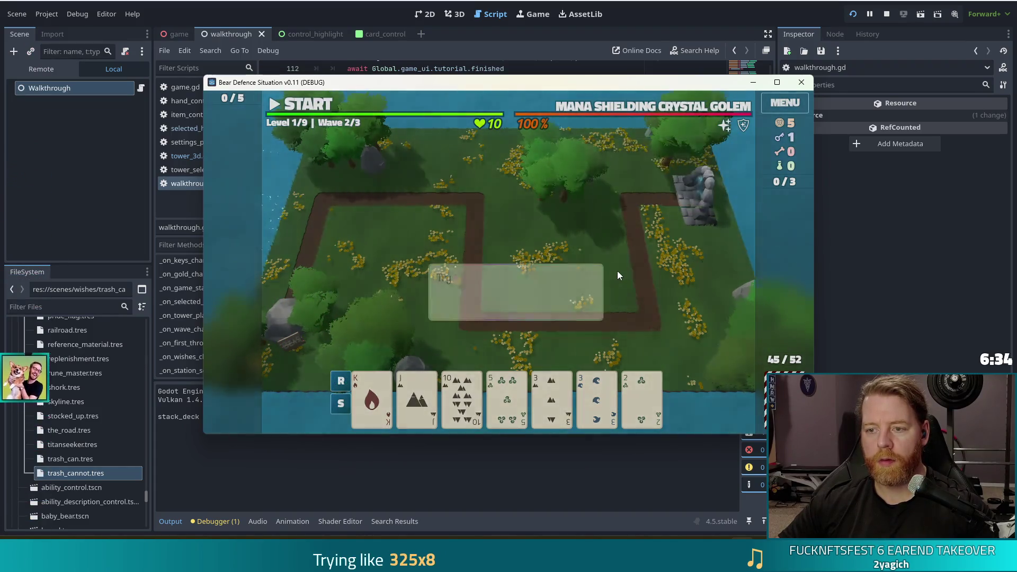
pyautogui.click(513, 198)
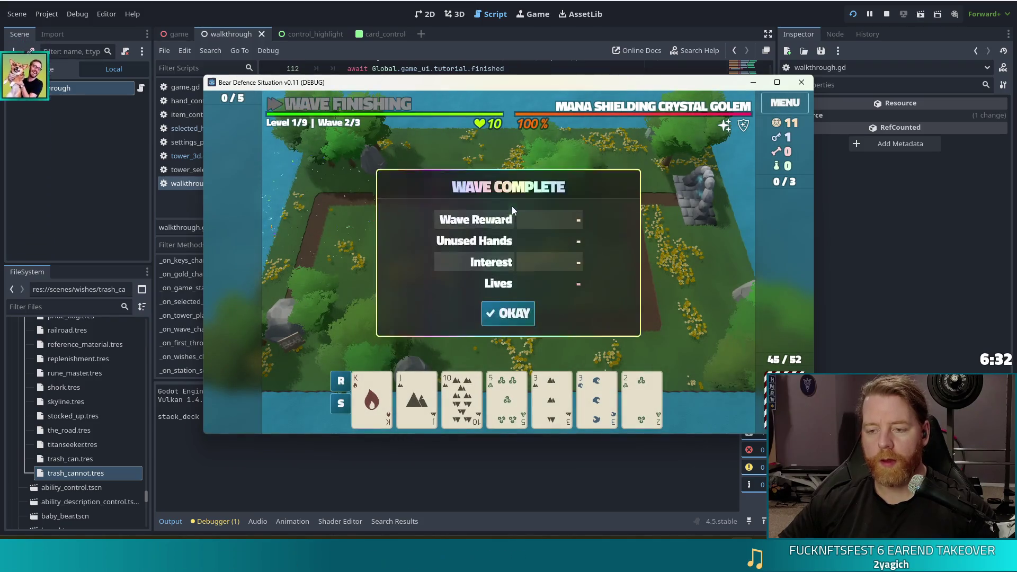
pyautogui.click(505, 312)
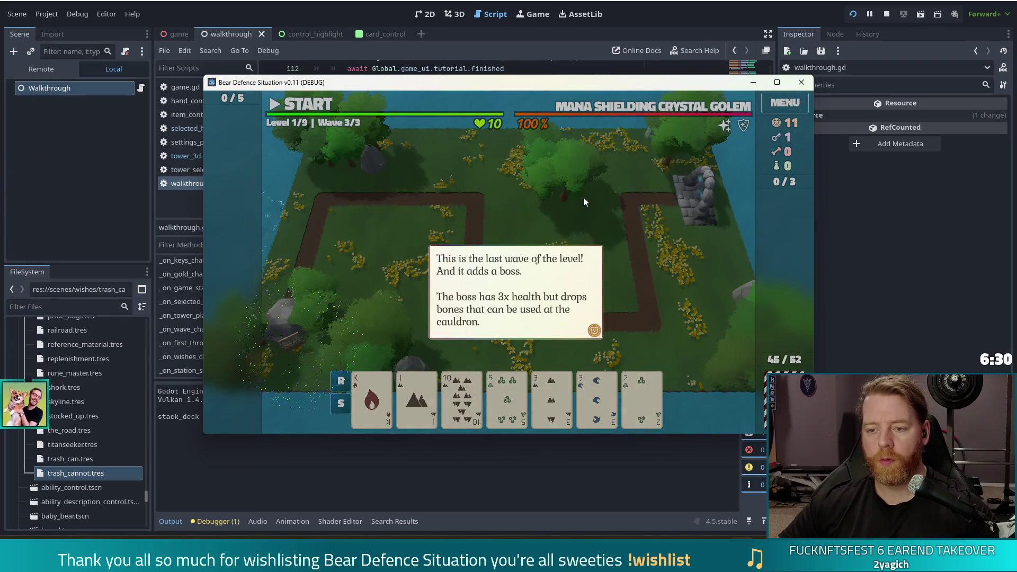
# Finish the final wave, then choose the Shots upgrade for the ballista tower
pyautogui.click(582, 195)
pyautogui.click(583, 192)
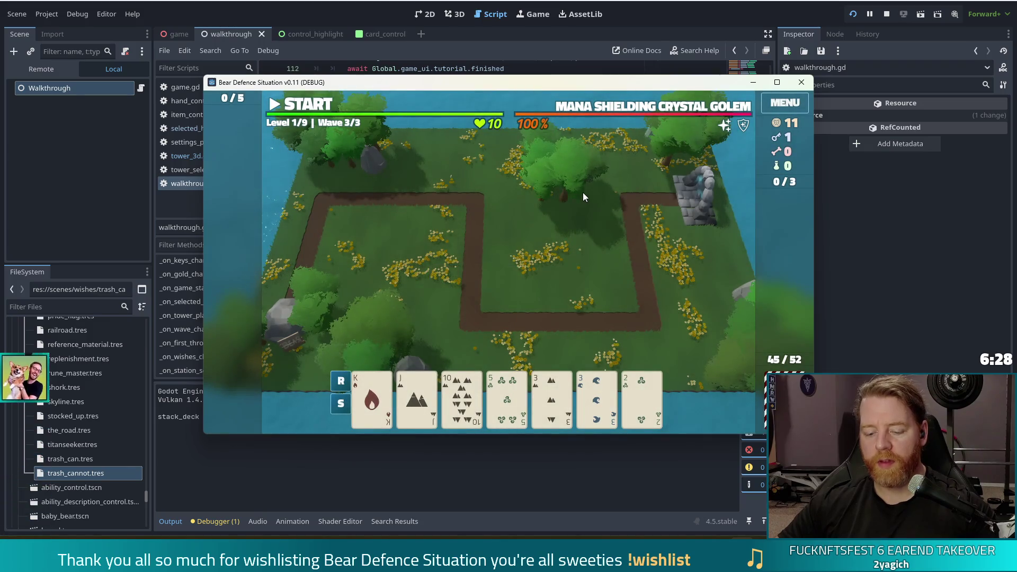
pyautogui.click(500, 316)
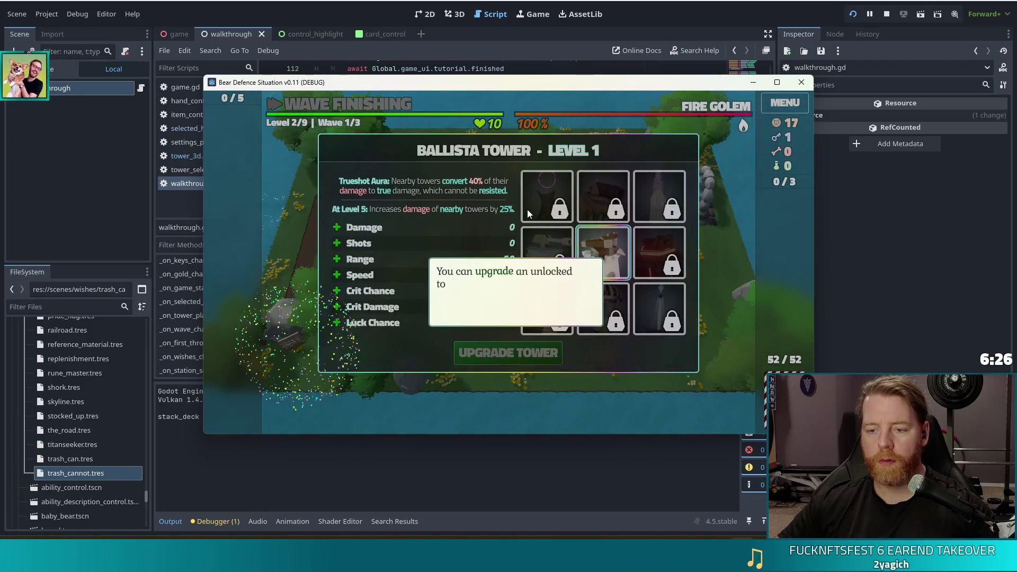
pyautogui.click(527, 209)
pyautogui.click(387, 242)
pyautogui.click(513, 360)
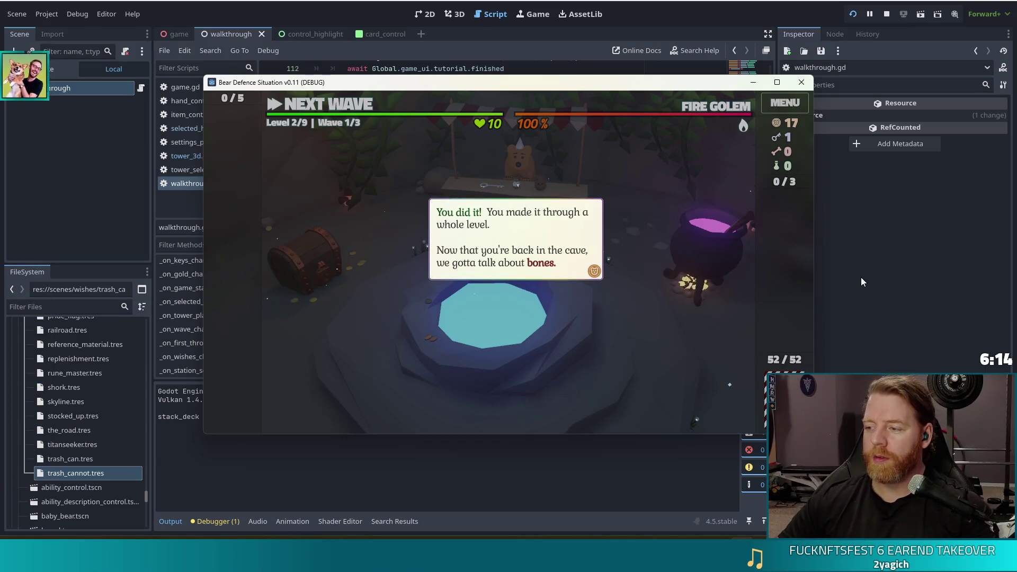
# Dismiss the 'You did it!' message to open level 2's shop
pyautogui.click(687, 232)
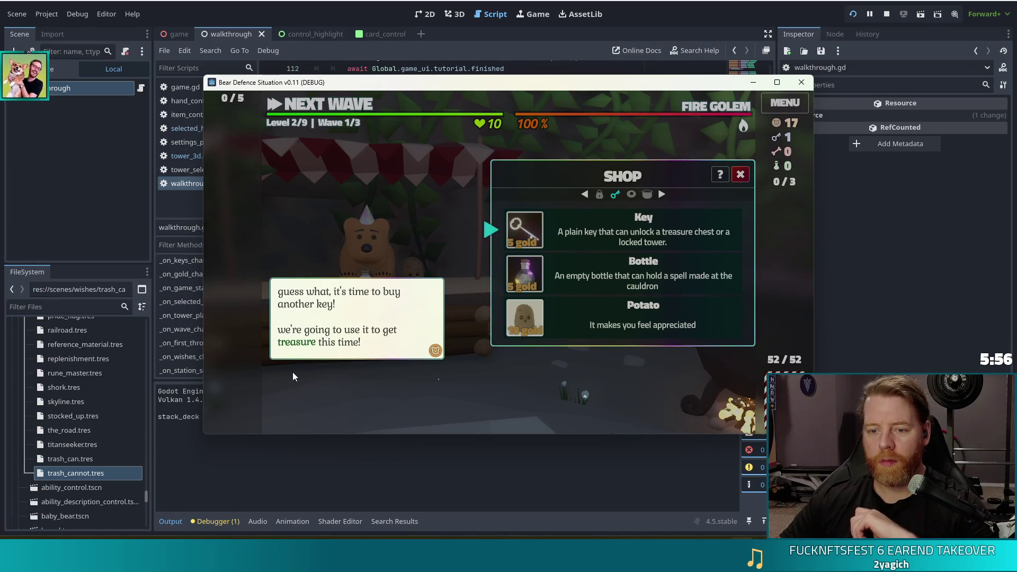
# Buy another Key, dismiss the click-the-chest hint, and switch back to the editor
pyautogui.click(402, 231)
pyautogui.click(528, 231)
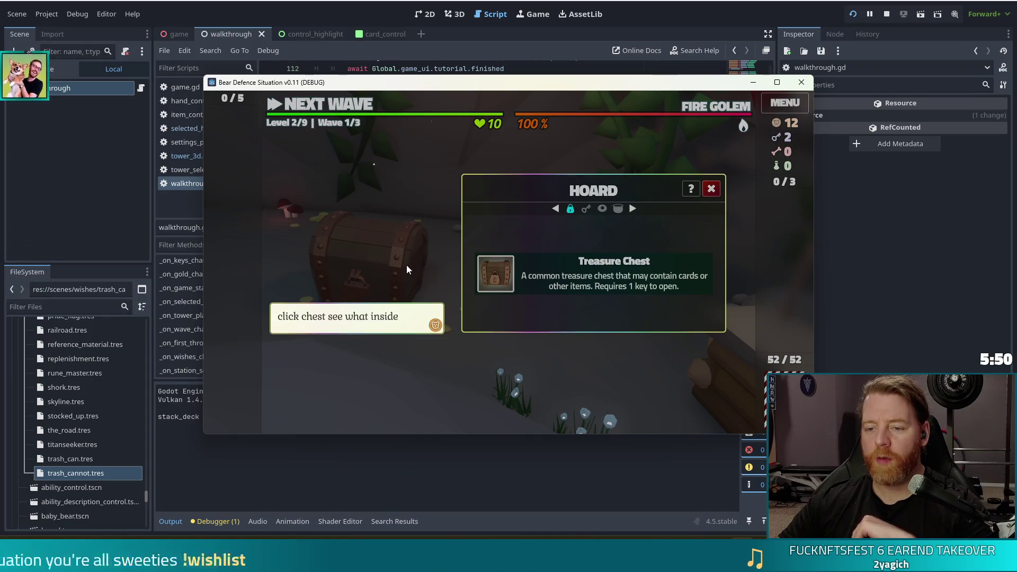
pyautogui.click(406, 265)
pyautogui.moveTo(497, 283)
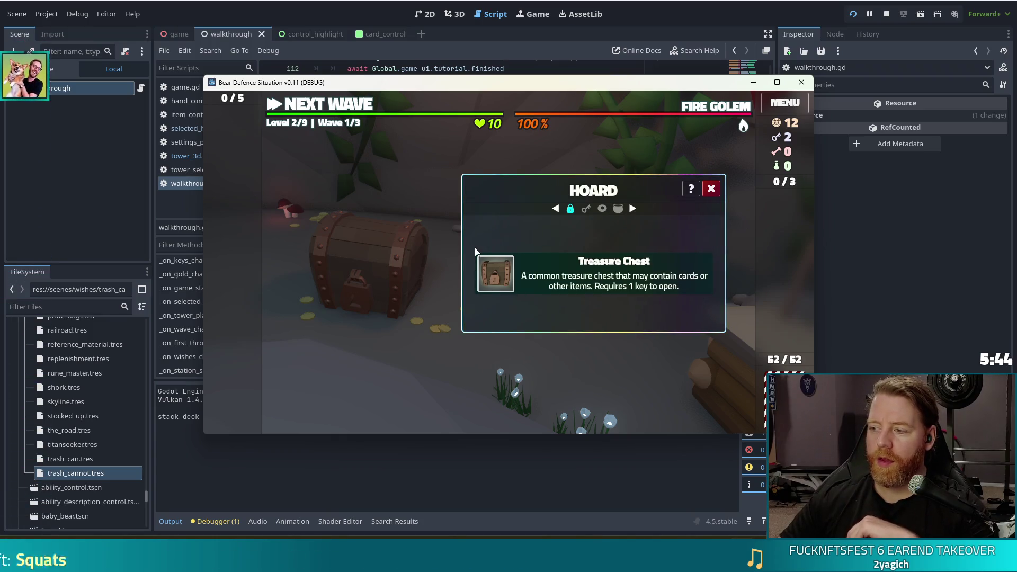
pyautogui.moveTo(584, 292)
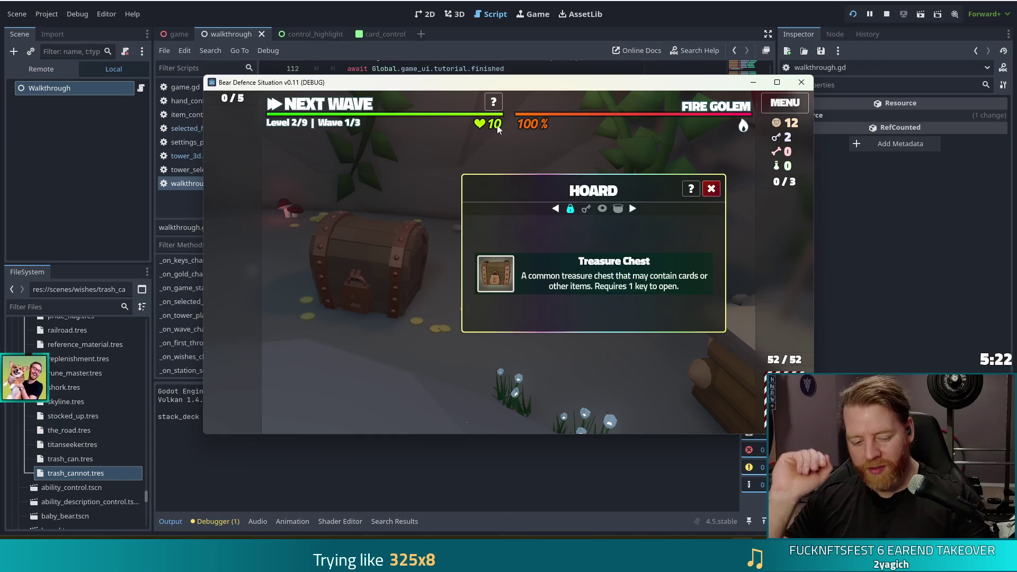
pyautogui.hotkey('alt', 'Tab')
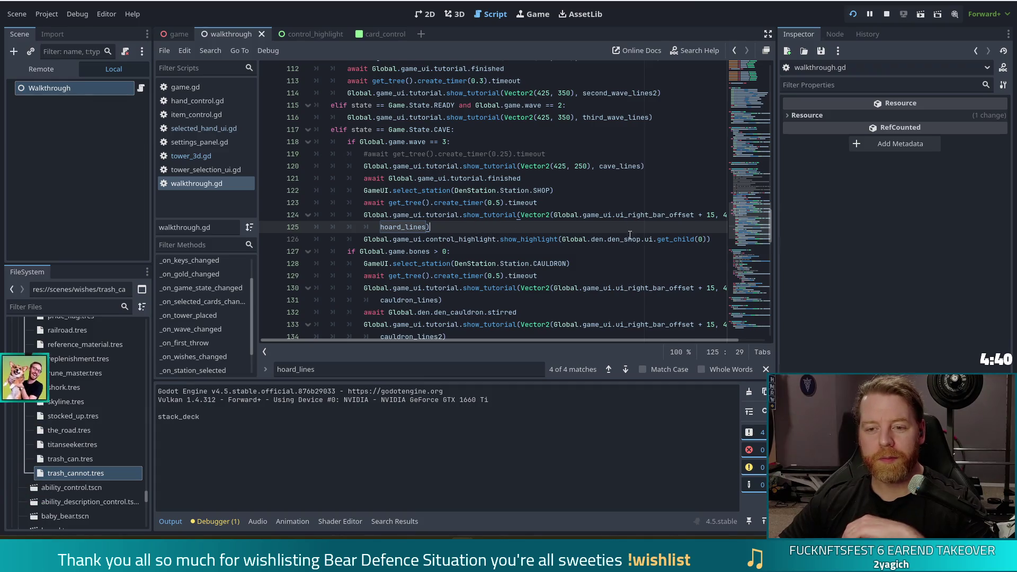
# Find the hoard key branch in _on_keys_changed of walkthrough.gd
pyautogui.scroll(-3, 751, 225)
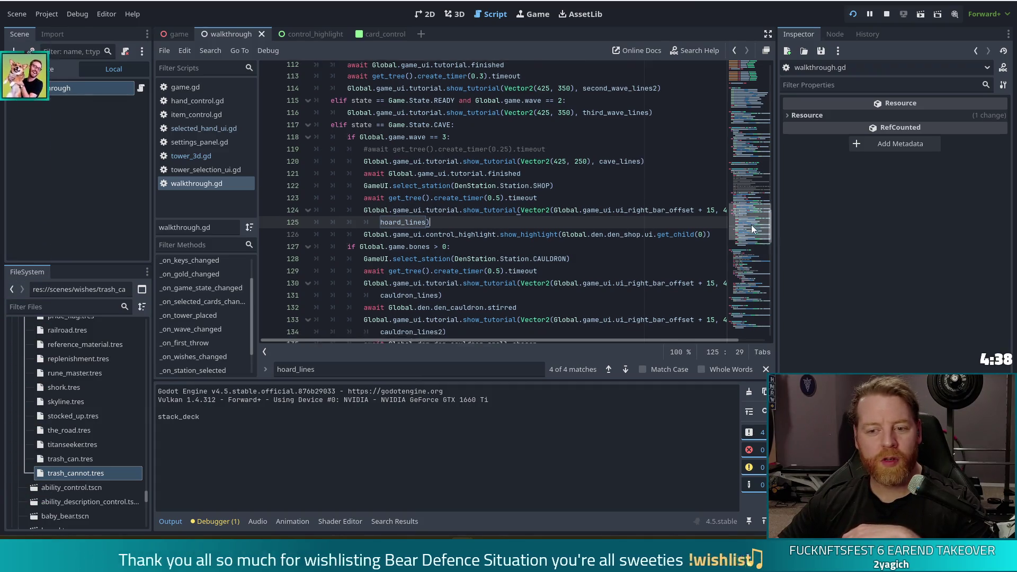
pyautogui.scroll(2, 222, 324)
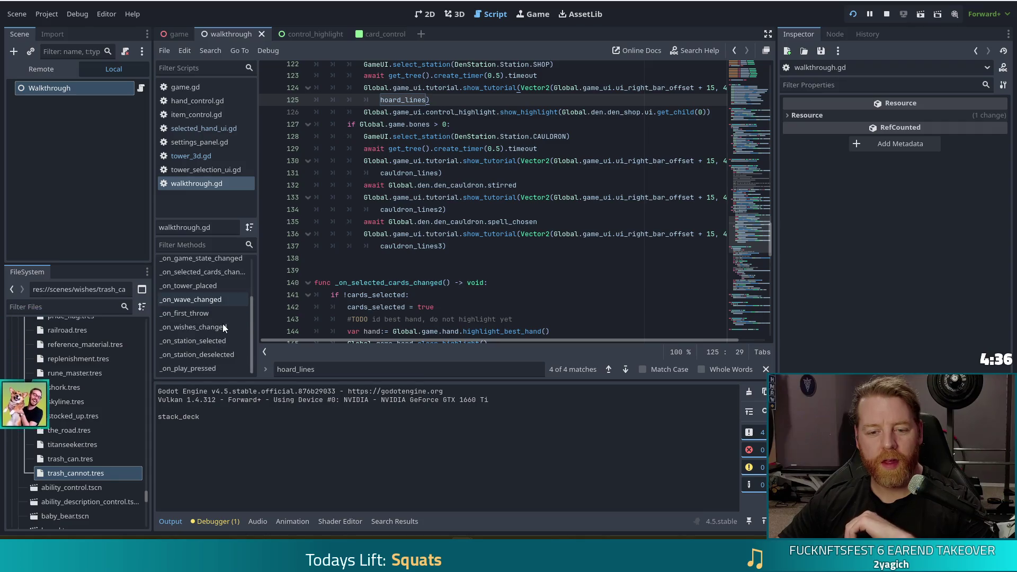
pyautogui.click(182, 275)
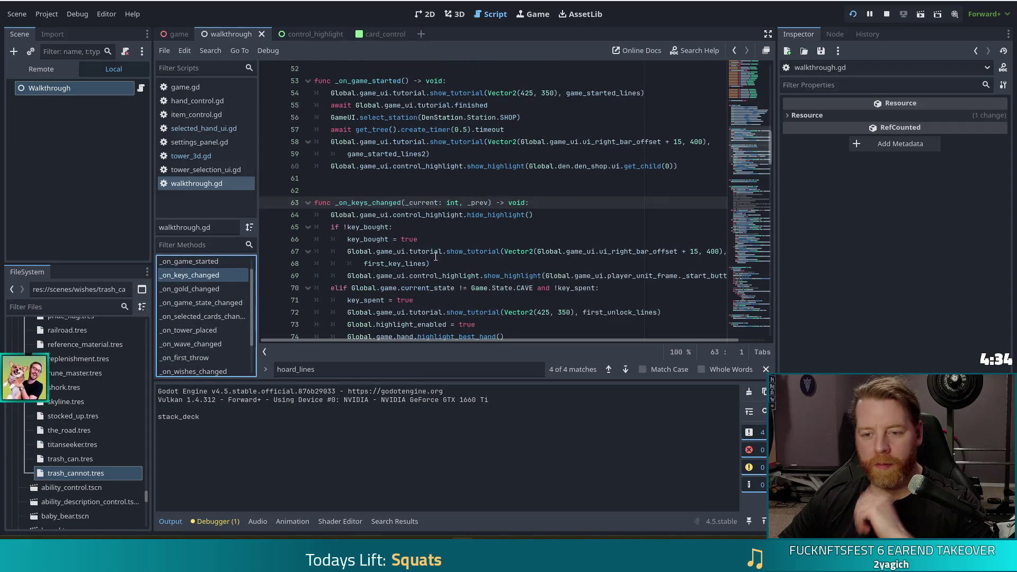
pyautogui.click(471, 263)
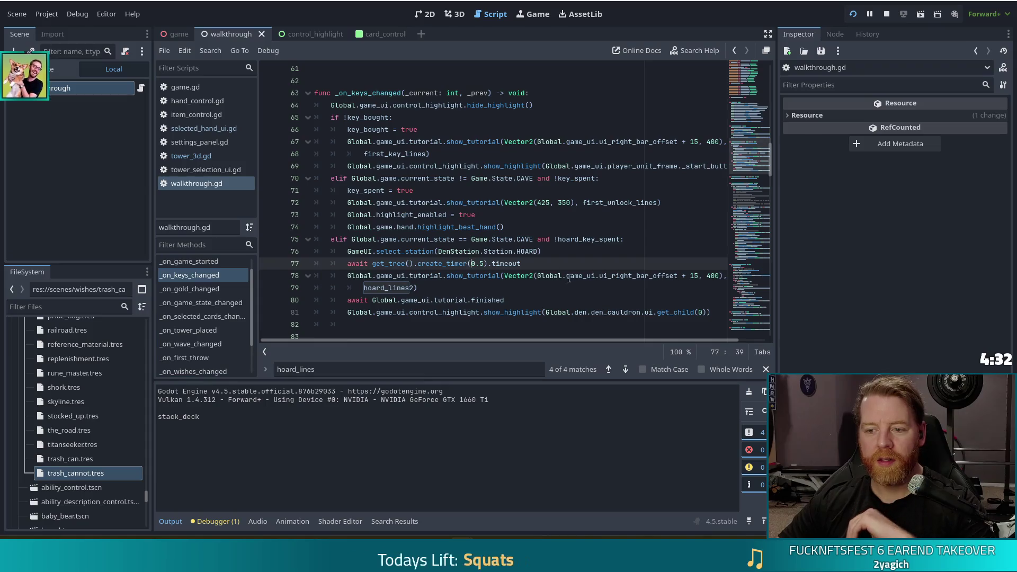
pyautogui.scroll(-1, 466, 260)
pyautogui.click(458, 256)
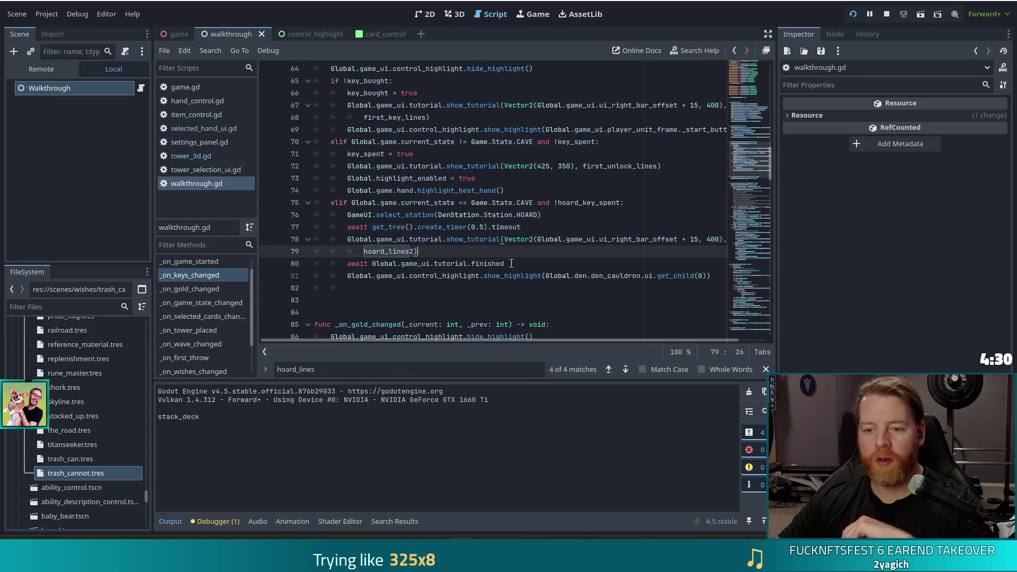
pyautogui.click(531, 267)
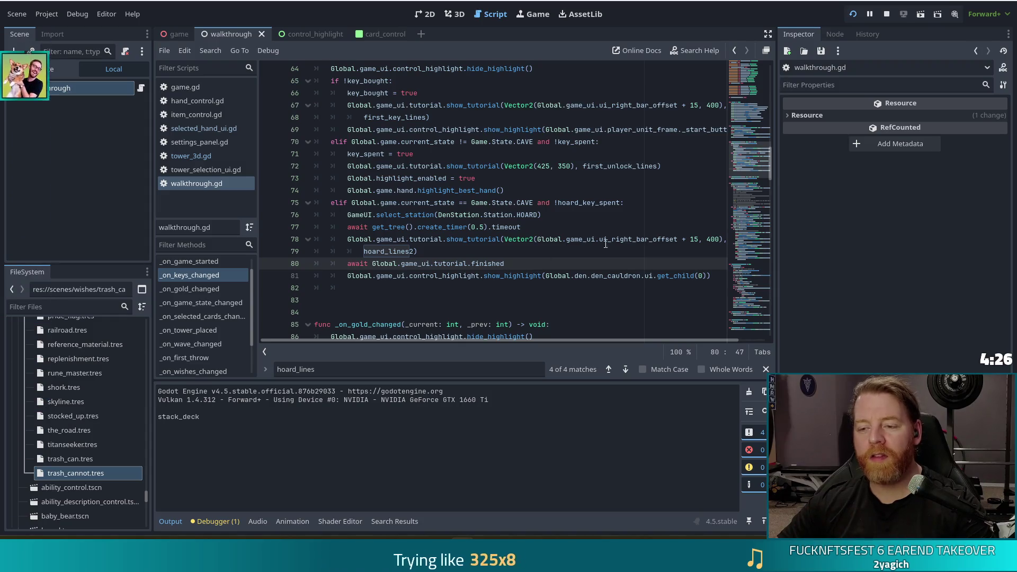
# Change line 81's highlight target from den_cauldron to den_hoard, then check the debugger
pyautogui.click(641, 275)
pyautogui.press('BackSpace')
pyautogui.press('BackSpace')
pyautogui.press('BackSpace')
pyautogui.press('BackSpace')
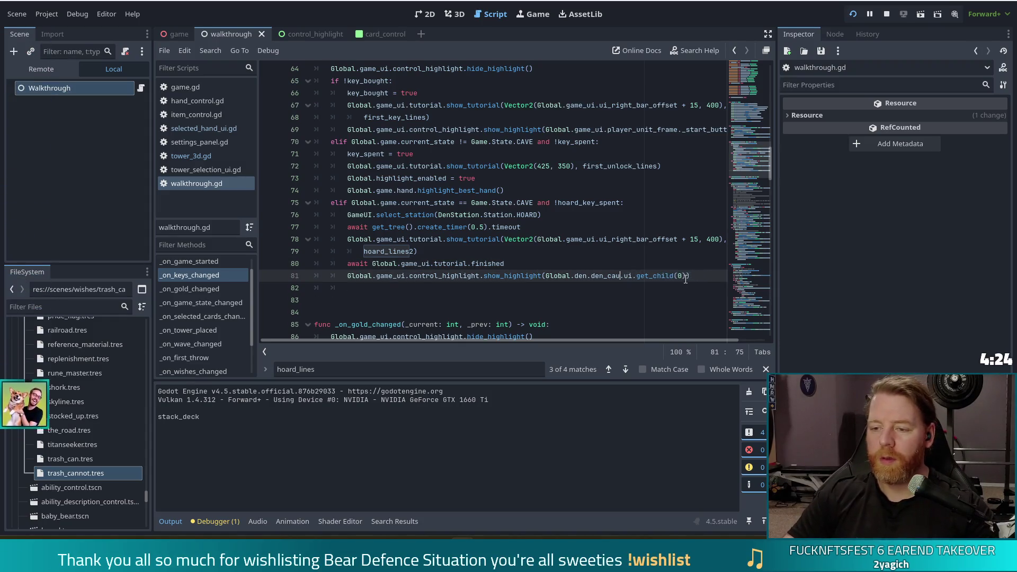
pyautogui.write('hoard')
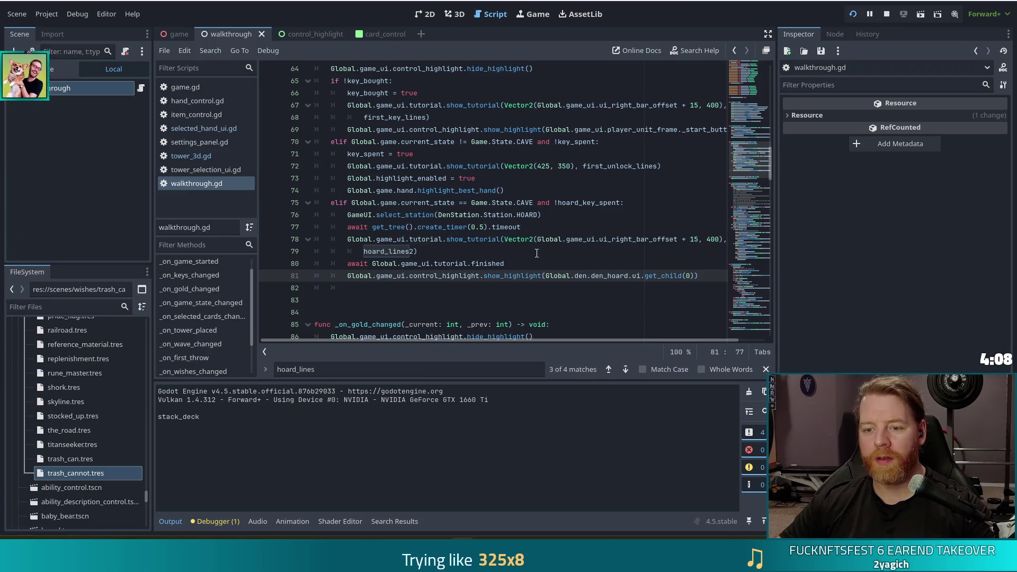
pyautogui.click(214, 521)
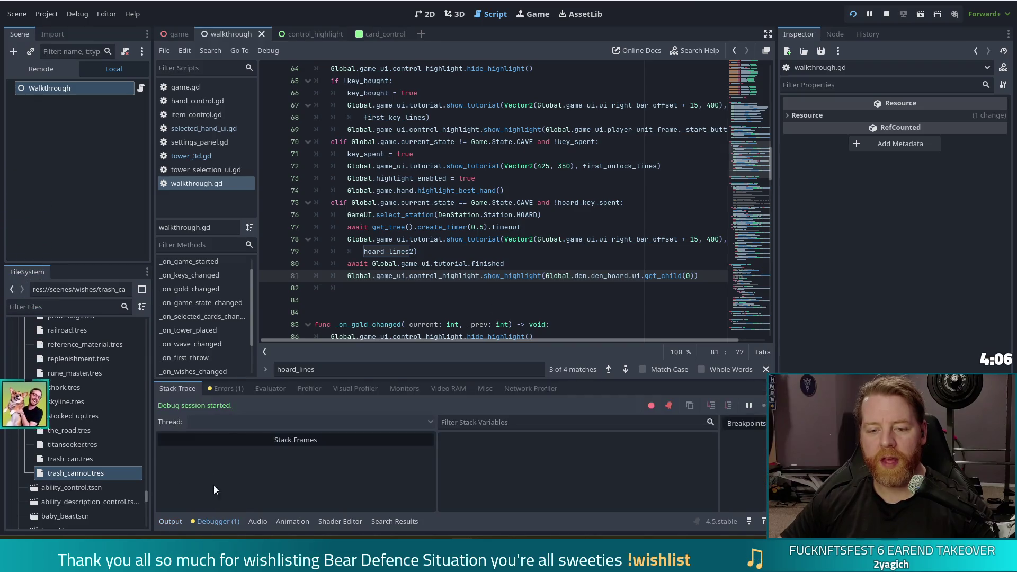
# Check the reported script error, then delete the blank line before _on_gold_changed
pyautogui.click(239, 392)
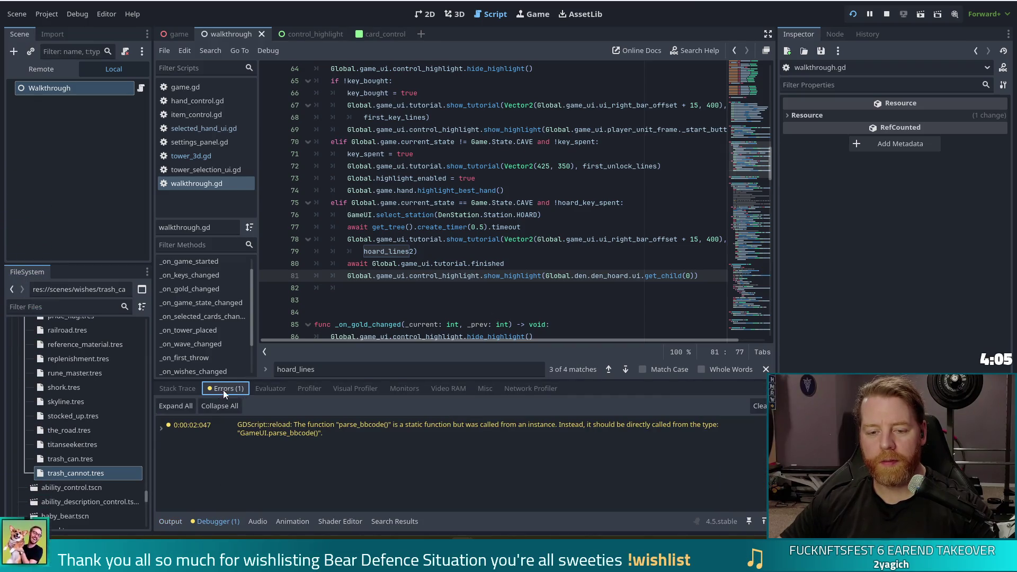
pyautogui.click(177, 391)
pyautogui.click(592, 261)
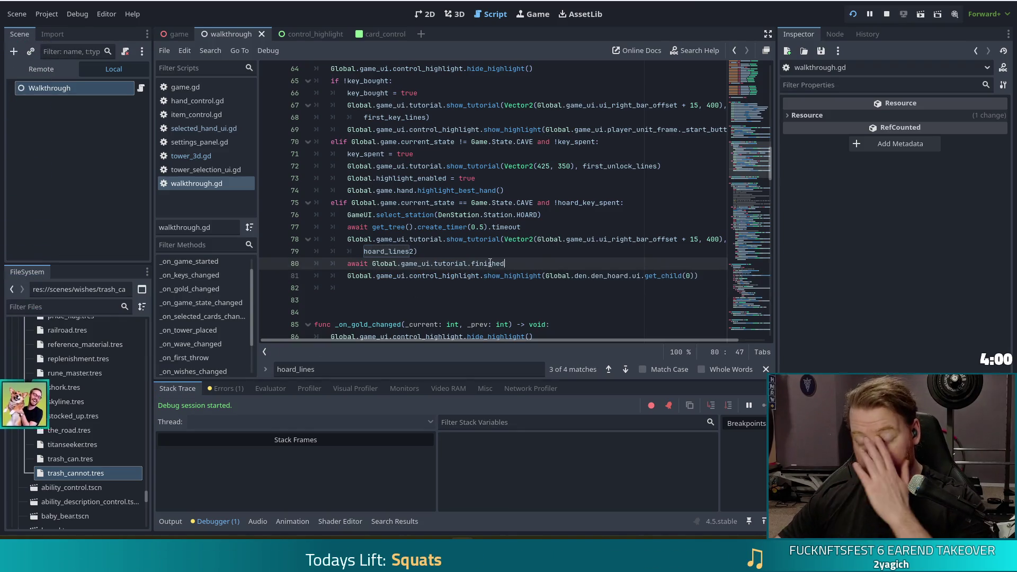
pyautogui.press('Left')
pyautogui.press('Left')
pyautogui.press('Left')
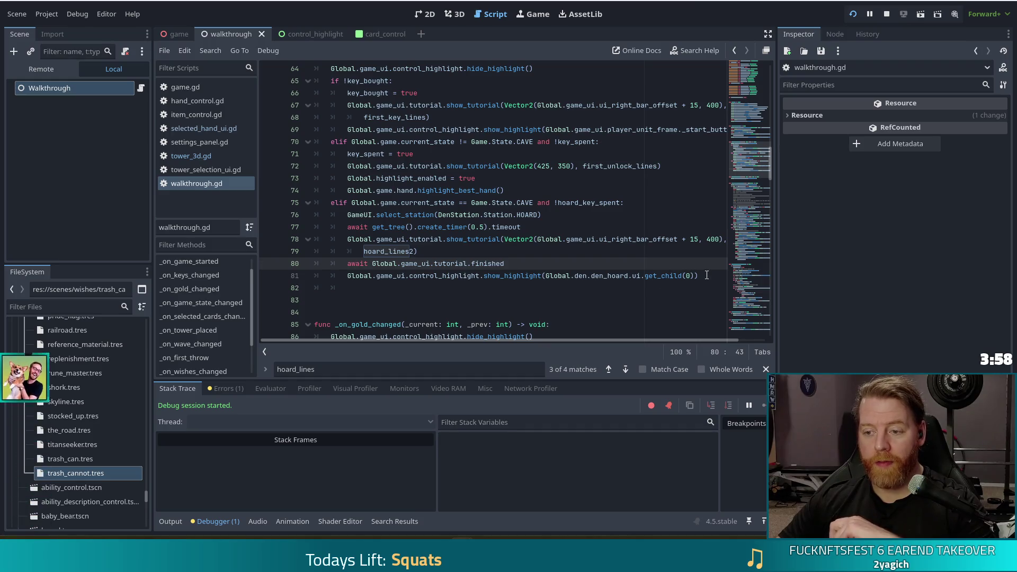
pyautogui.click(707, 274)
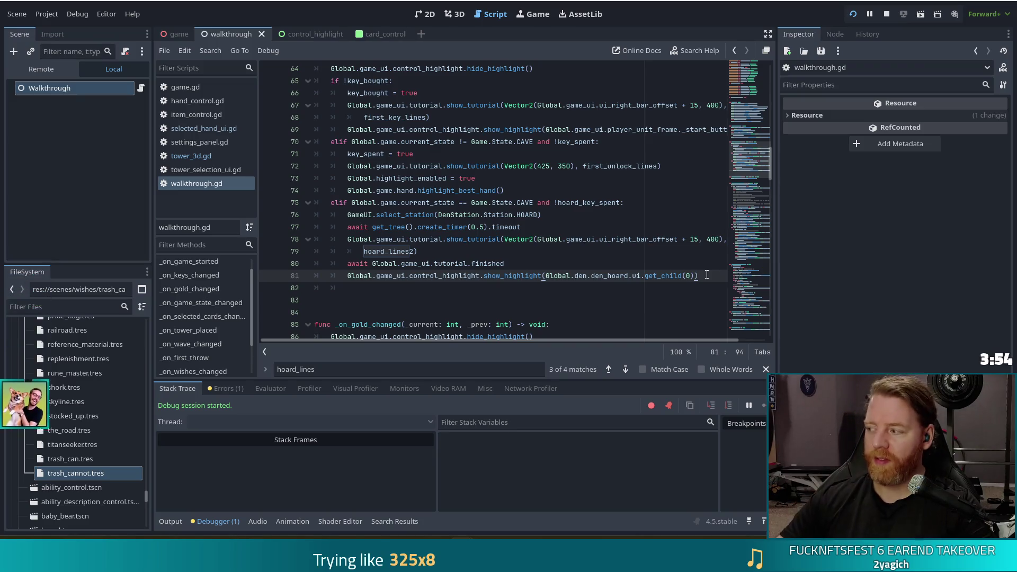
pyautogui.click(393, 295)
pyautogui.press('BackSpace')
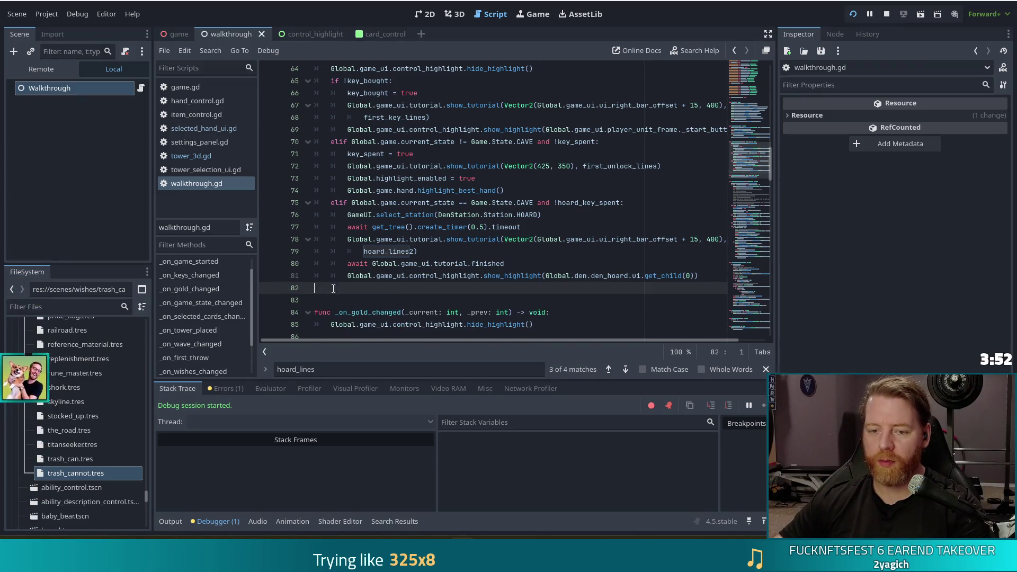
# Open den_hoard.gd via the 'hoard' file filter, add a blank line above func _ready, and save
pyautogui.click(49, 306)
pyautogui.write('hoard')
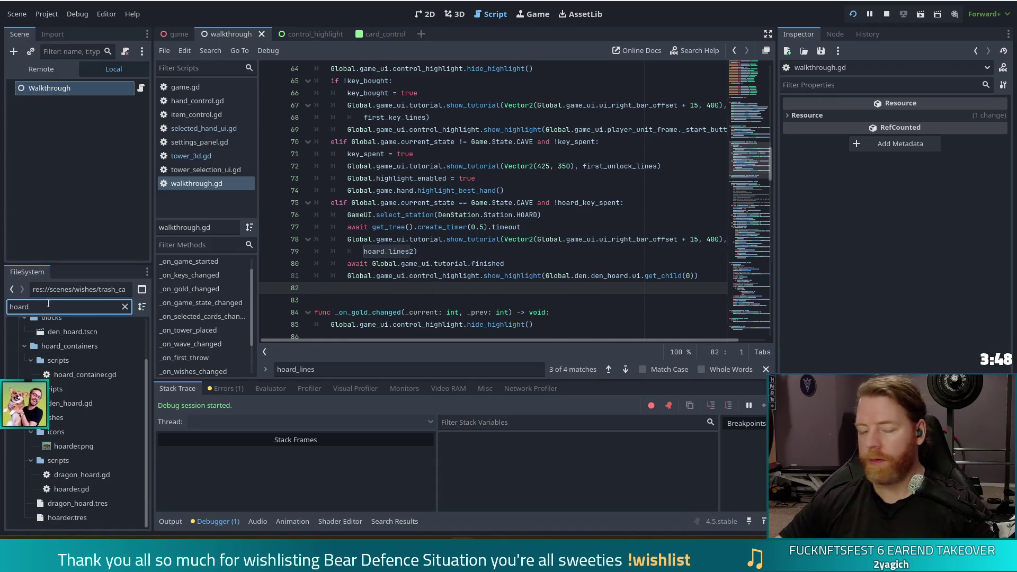
pyautogui.doubleClick(79, 402)
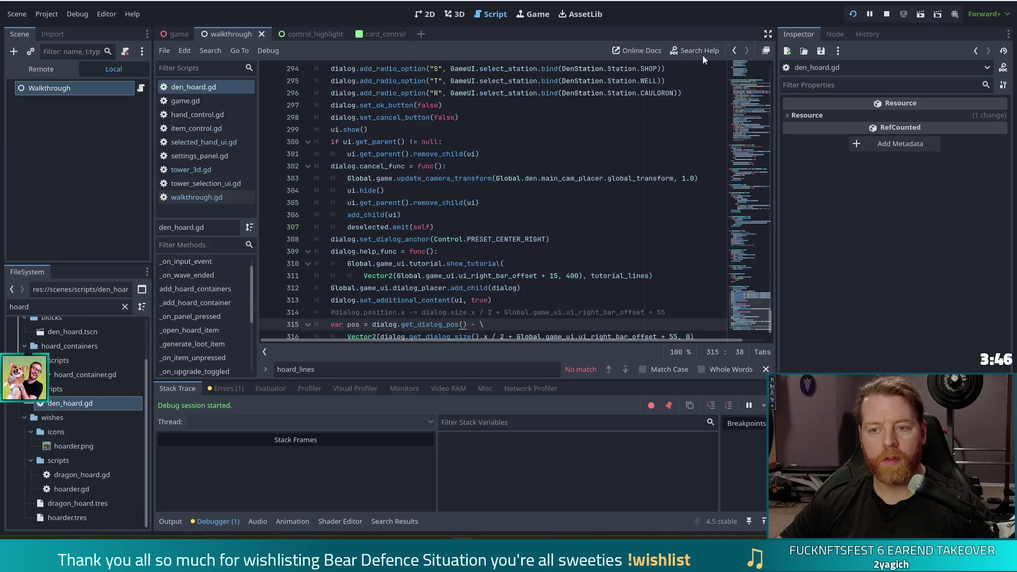
pyautogui.moveTo(765, 106)
pyautogui.mouseDown()
pyautogui.moveTo(765, 69)
pyautogui.moveTo(760, 102)
pyautogui.mouseUp()
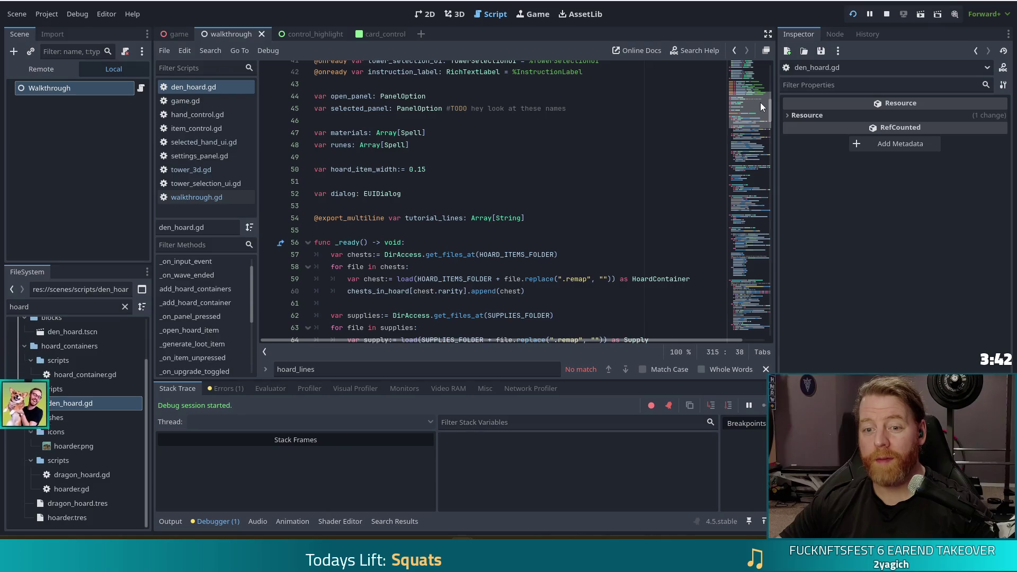
pyautogui.click(366, 230)
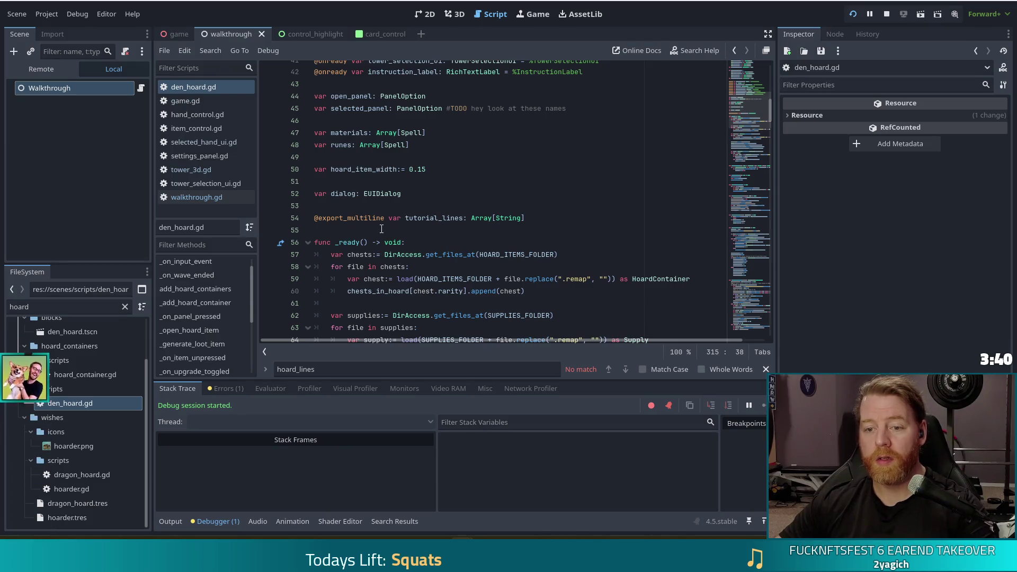
pyautogui.press('Return')
pyautogui.hotkey('ctrl', 's')
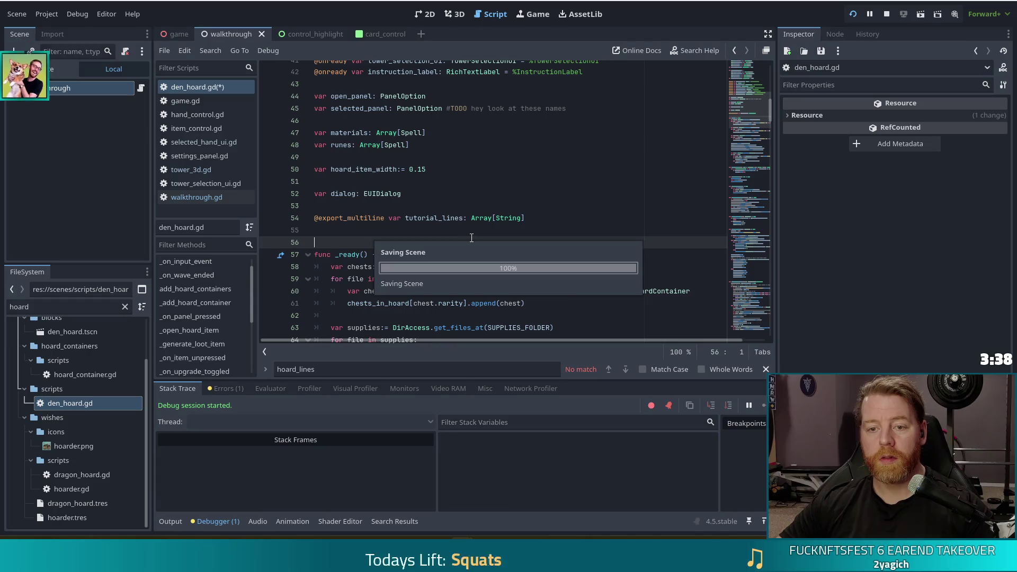
# Browse the signal declarations in game.gd, such as wishes_changed and consumables_changed
pyautogui.scroll(13, 504, 198)
pyautogui.scroll(-15, 504, 197)
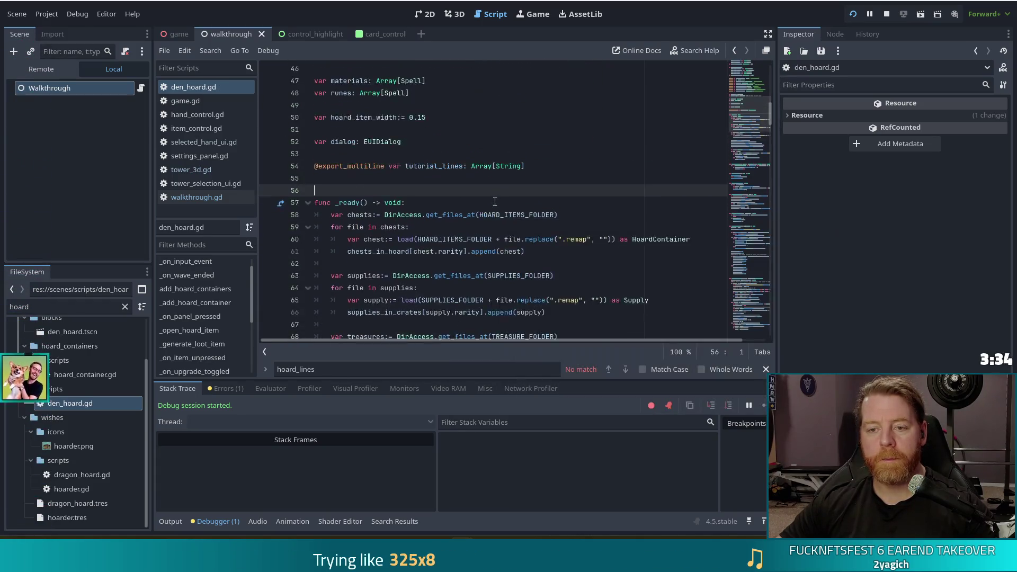
pyautogui.scroll(2, 494, 202)
pyautogui.click(200, 100)
pyautogui.click(535, 174)
pyautogui.moveTo(742, 260); pyautogui.dragTo(740, 119)
pyautogui.click(424, 177)
pyautogui.click(425, 272)
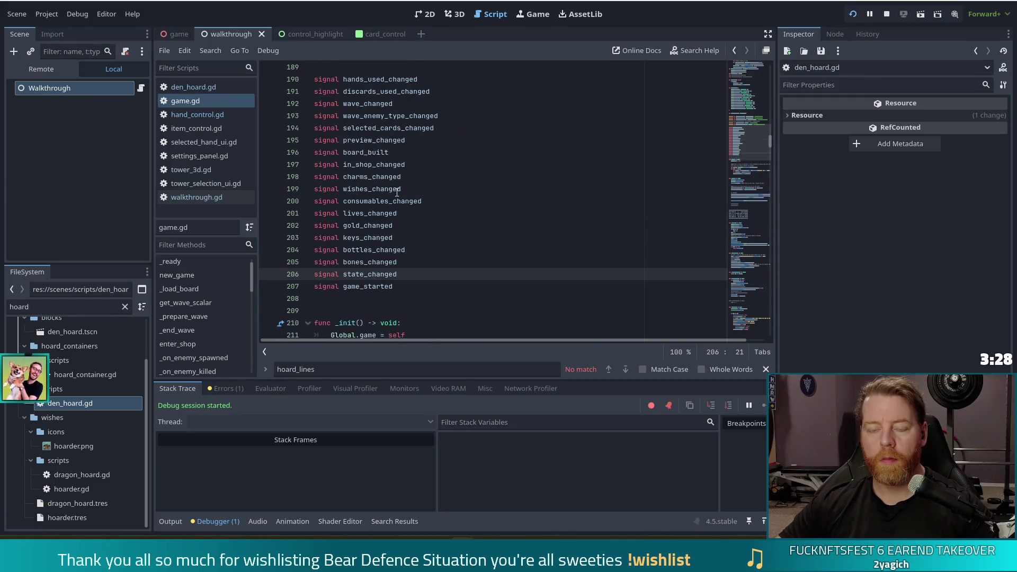
pyautogui.click(426, 176)
pyautogui.click(462, 192)
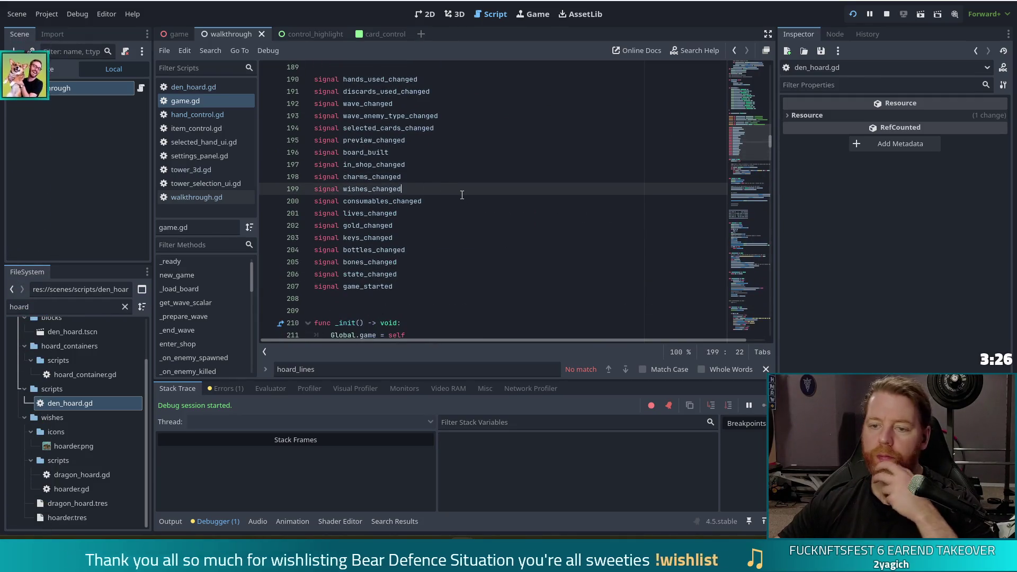
pyautogui.click(460, 202)
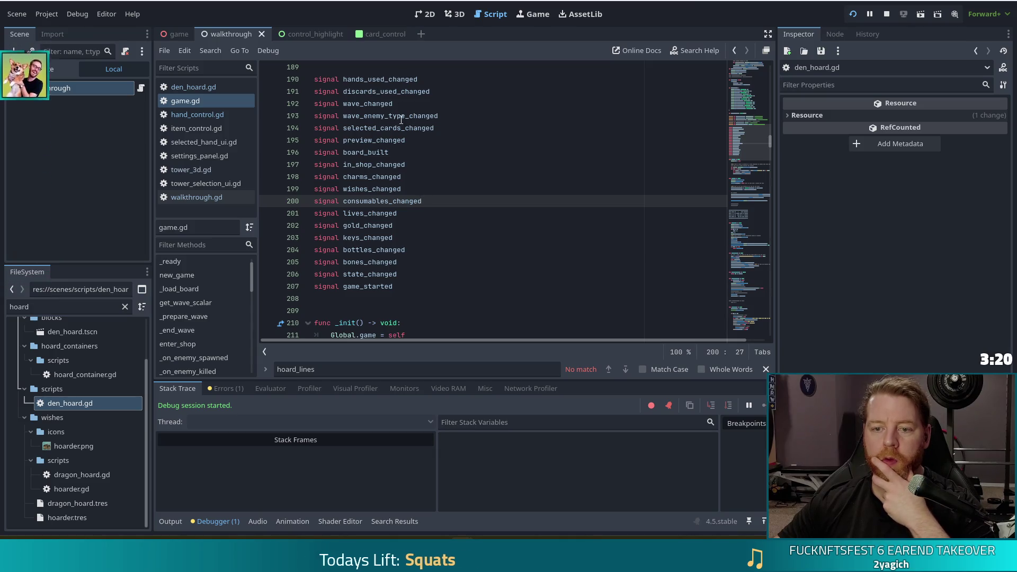
pyautogui.click(418, 128)
# Search all project files for 'opened', then return to den_hoard.gd
pyautogui.hotkey('ctrl', 'shift', 'f')
pyautogui.write('opened')
pyautogui.press('Return')
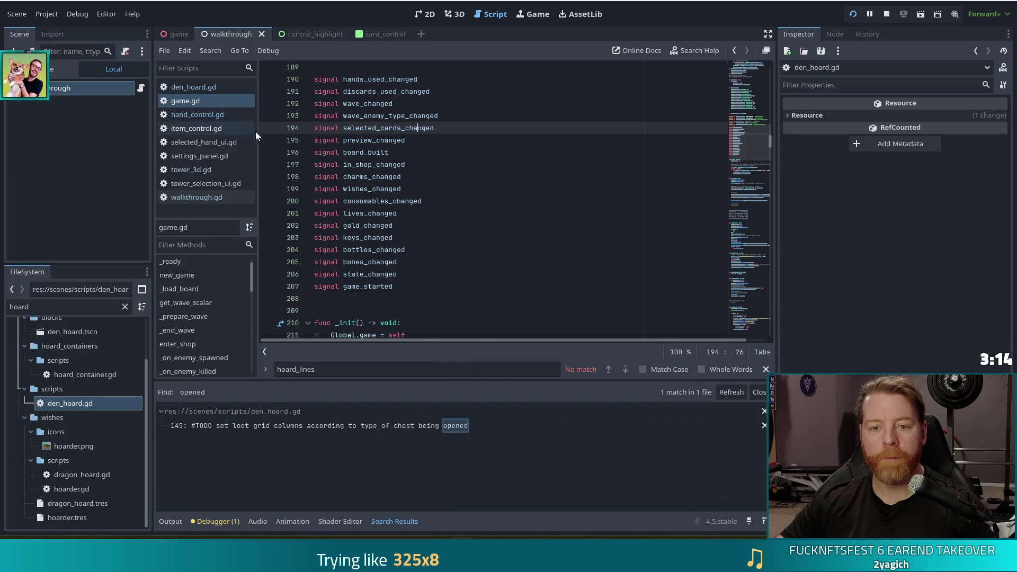
pyautogui.click(199, 86)
pyautogui.click(413, 216)
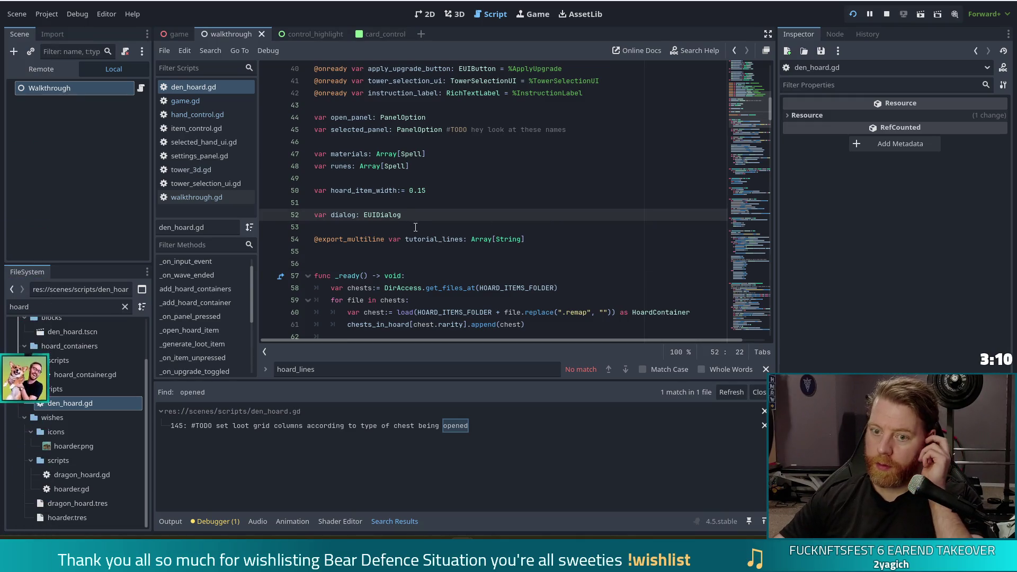
# Add new lines below the tutorial_lines export on line 54 and begin the signal declaration
pyautogui.click(527, 239)
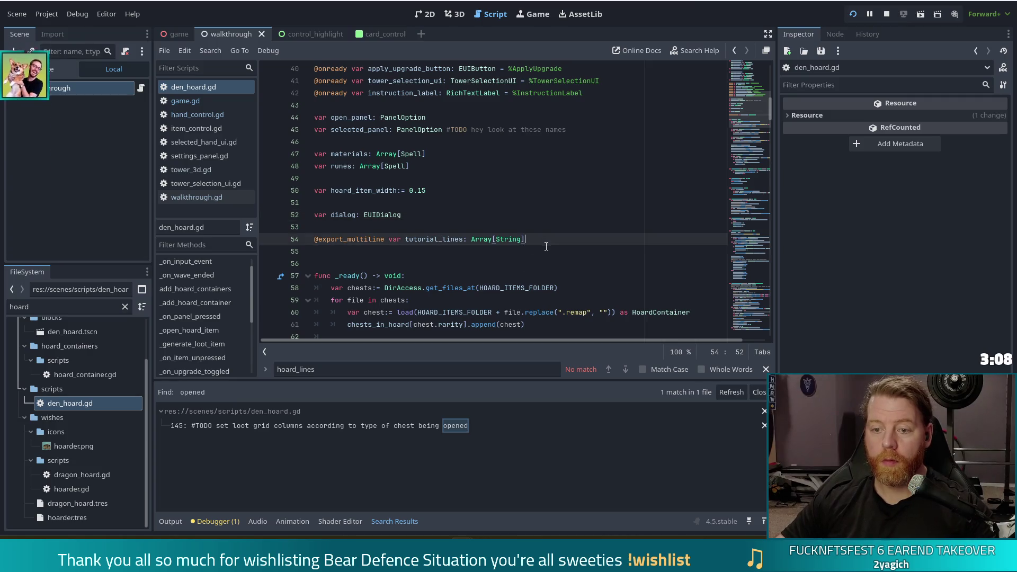
pyautogui.press('Return')
pyautogui.press('Return')
pyautogui.write('signal chest_opened')
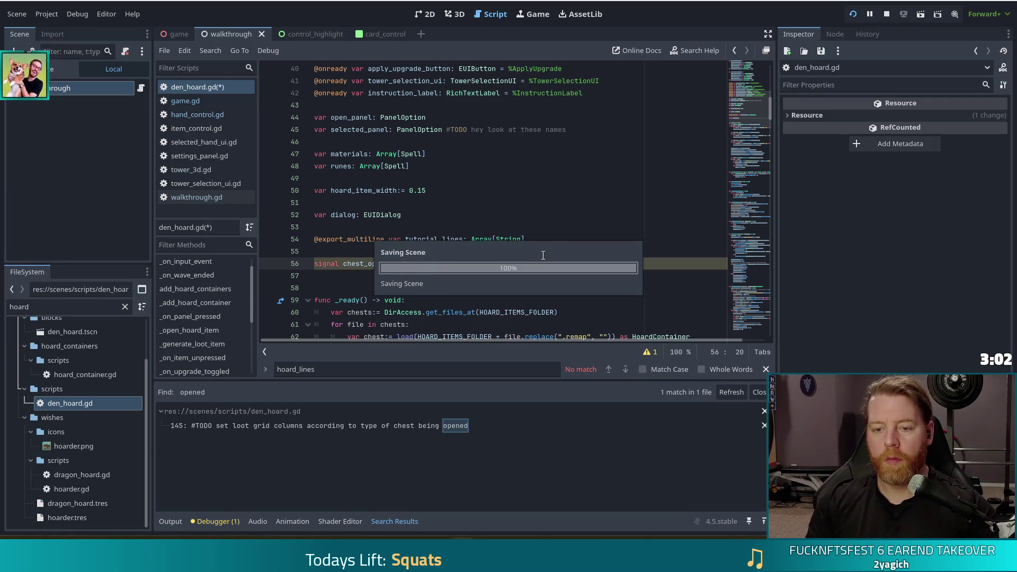
pyautogui.click(372, 240)
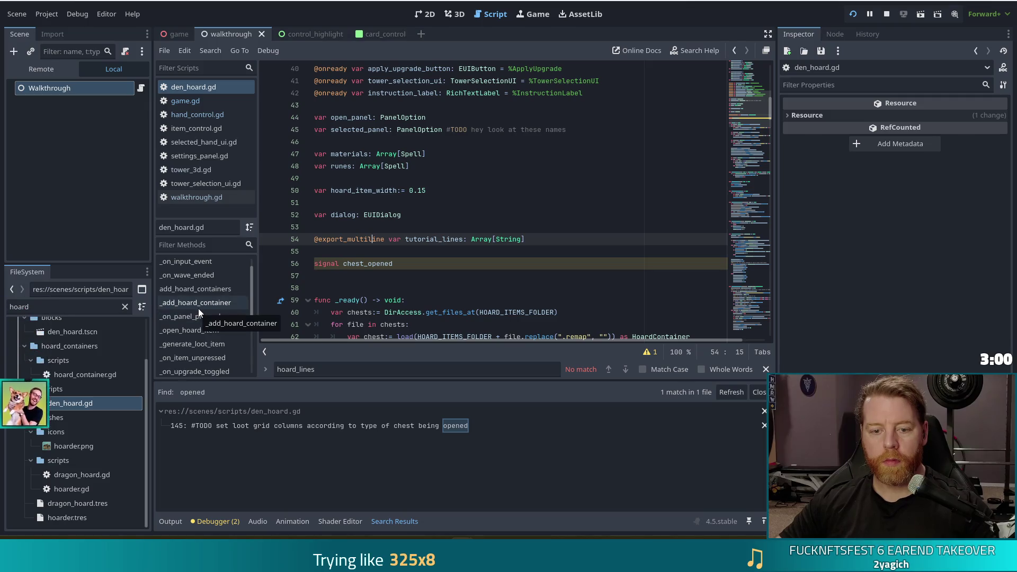
pyautogui.click(226, 316)
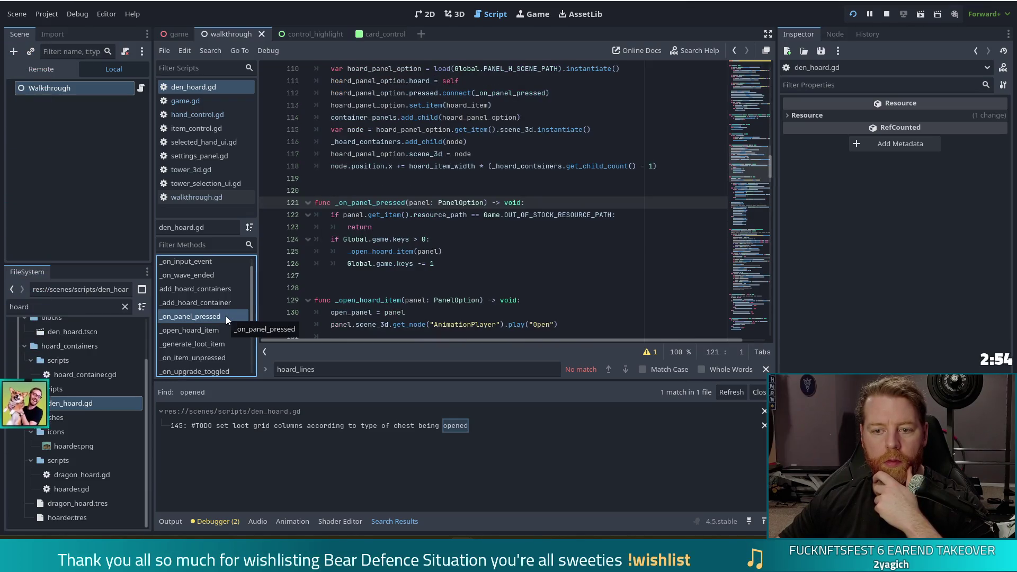
pyautogui.click(374, 252)
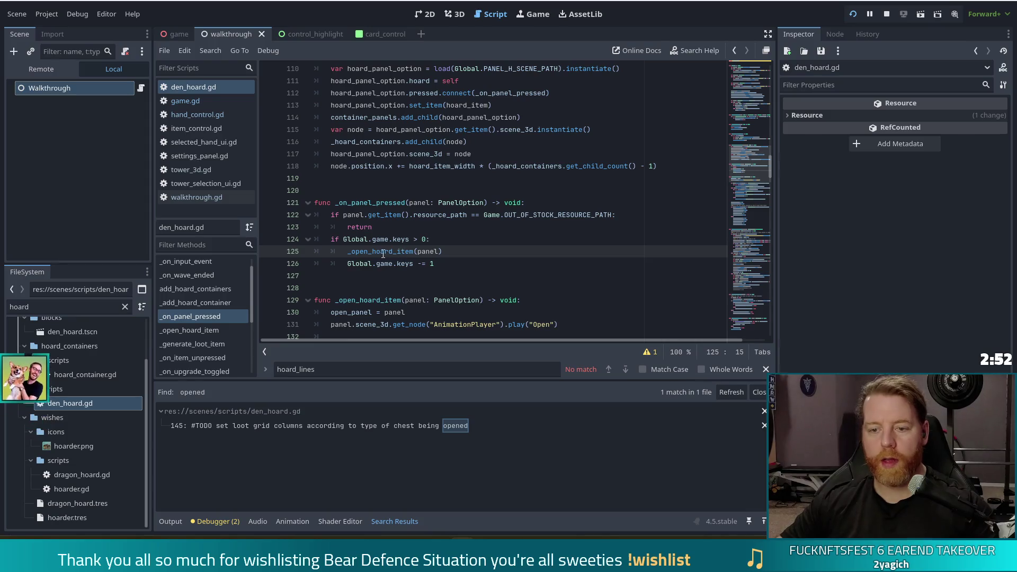
pyautogui.keyDown('ctrl'); pyautogui.click(373, 252); pyautogui.keyUp('ctrl')
pyautogui.scroll(-10, 491, 271)
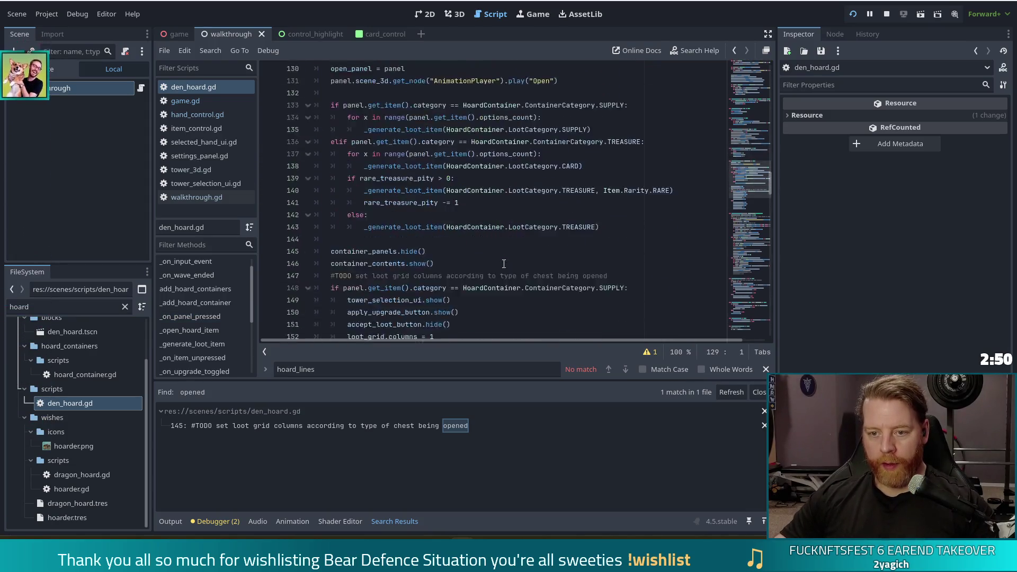
pyautogui.click(476, 190)
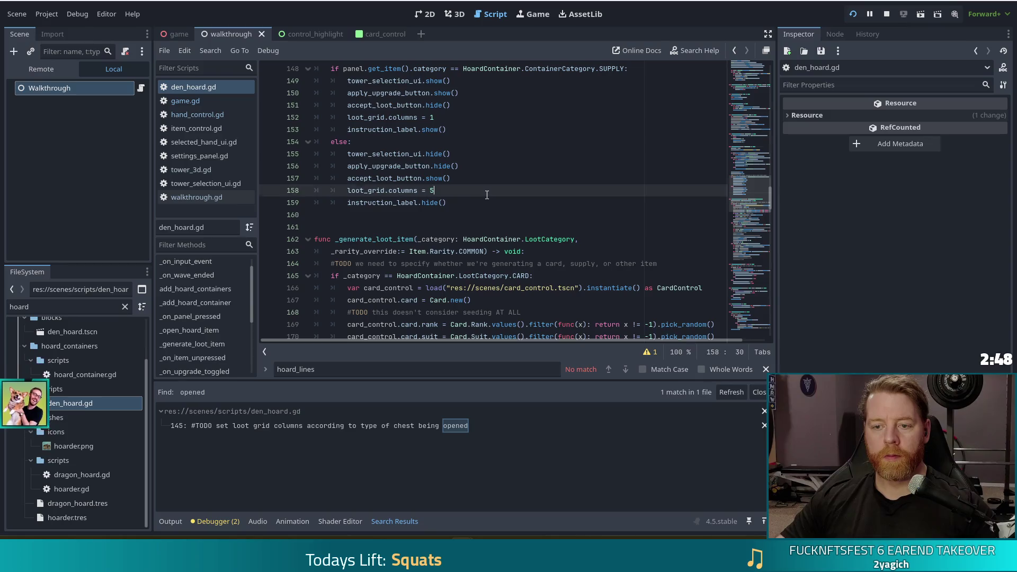
pyautogui.click(478, 199)
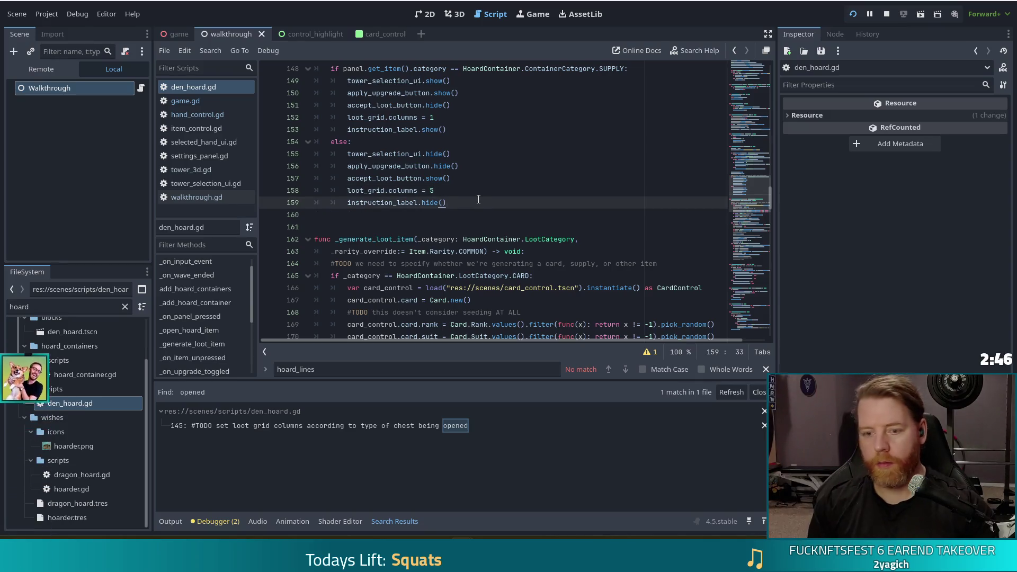
pyautogui.press('Return')
pyautogui.scroll(6, 466, 201)
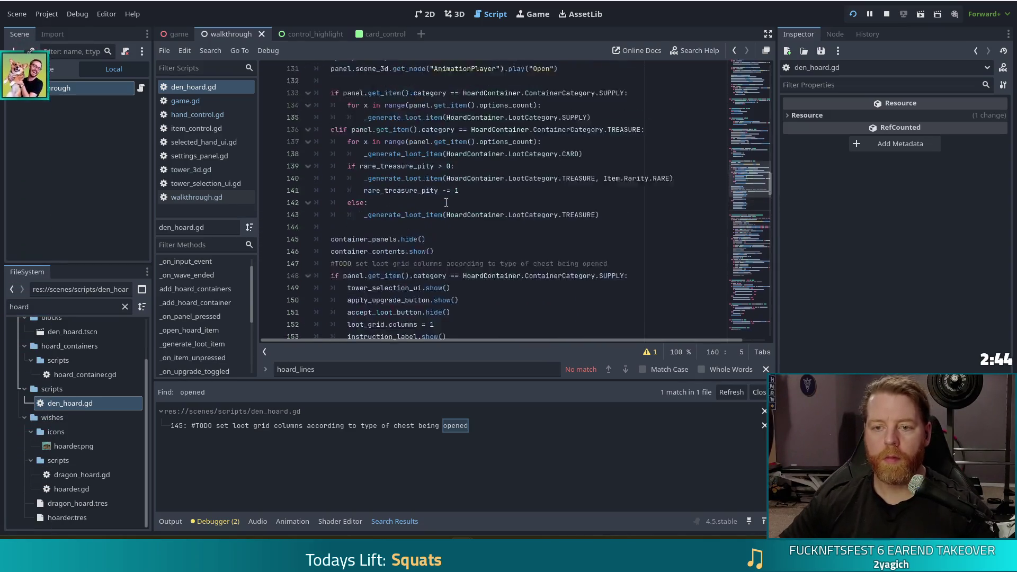
pyautogui.scroll(-8, 442, 199)
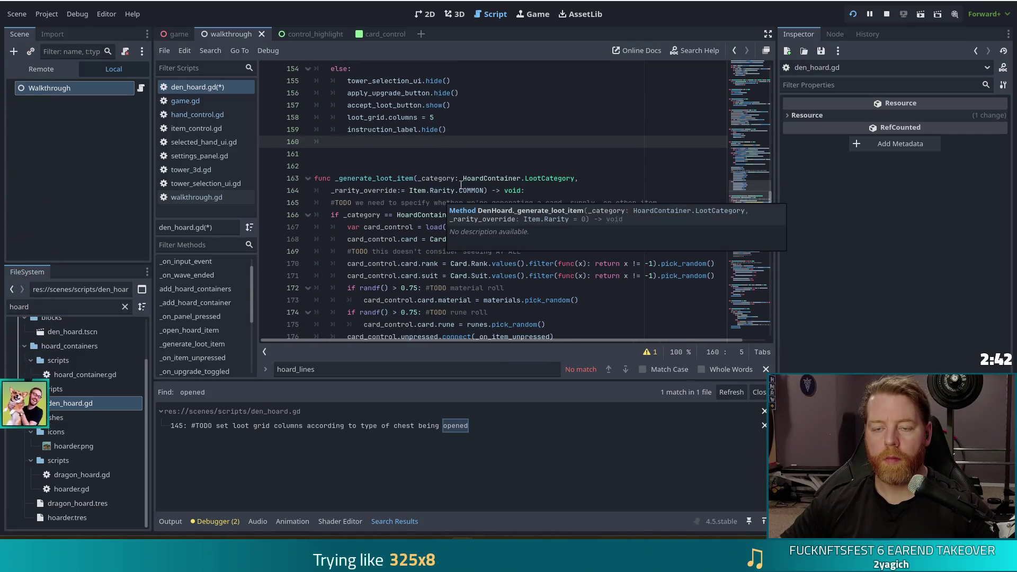
pyautogui.write('chest')
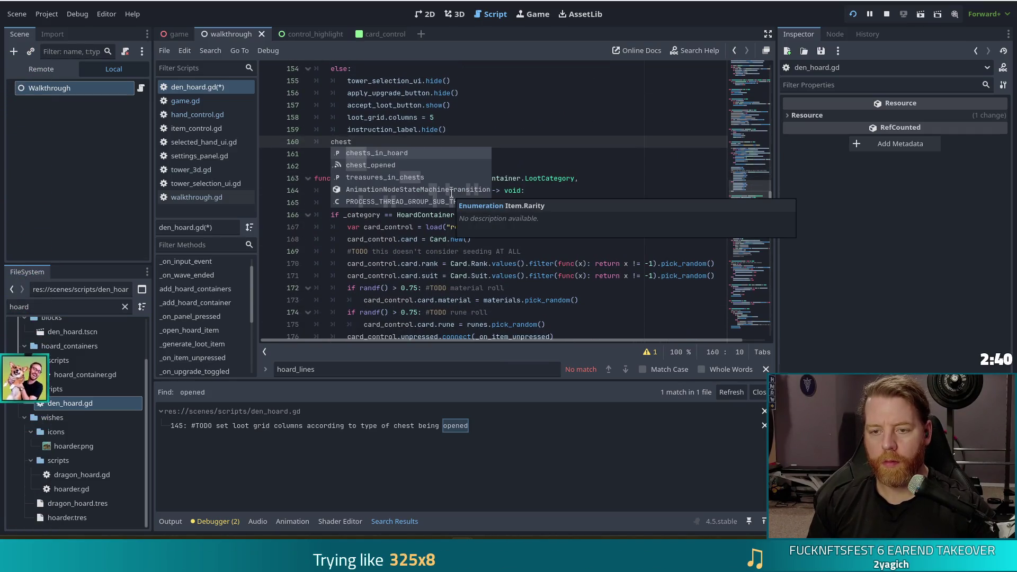
pyautogui.press('Down')
pyautogui.press('Return')
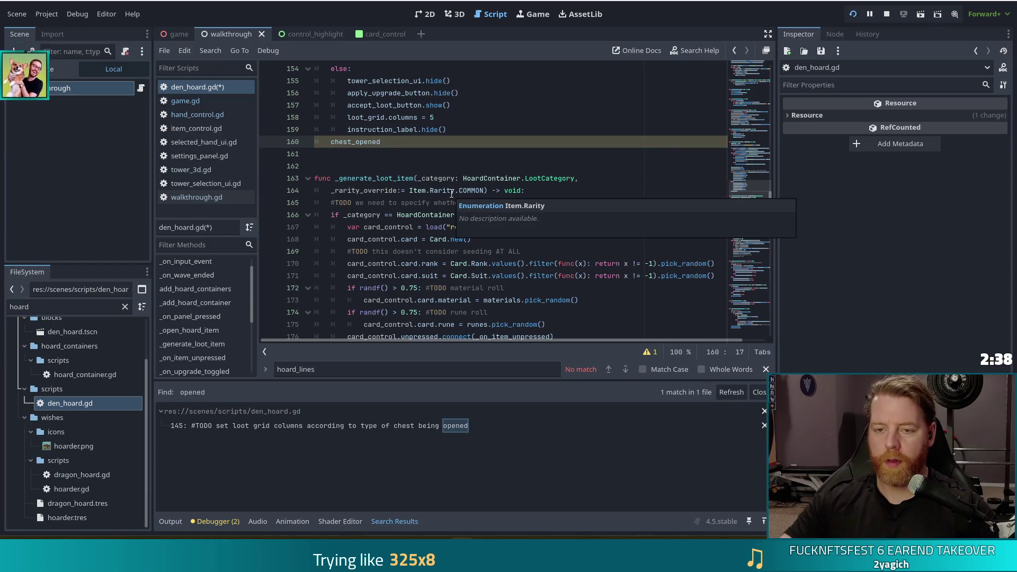
pyautogui.write('.emit(')
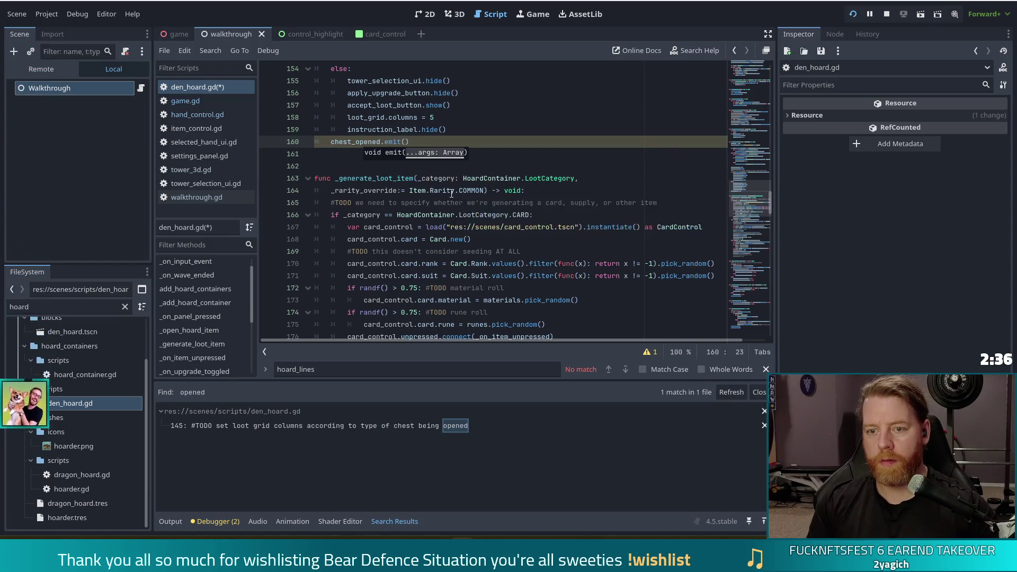
pyautogui.scroll(5, 477, 175)
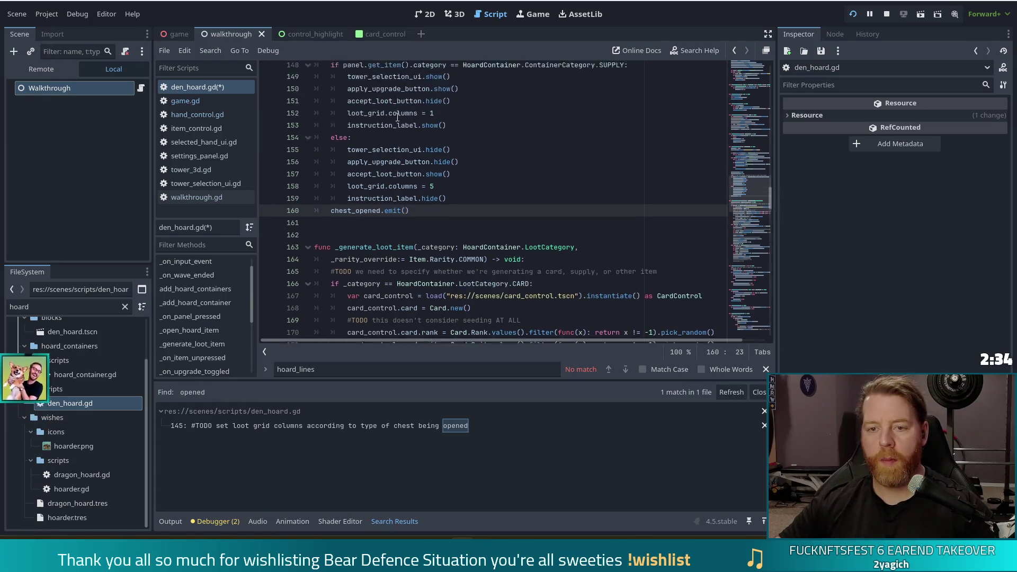
pyautogui.scroll(4, 480, 172)
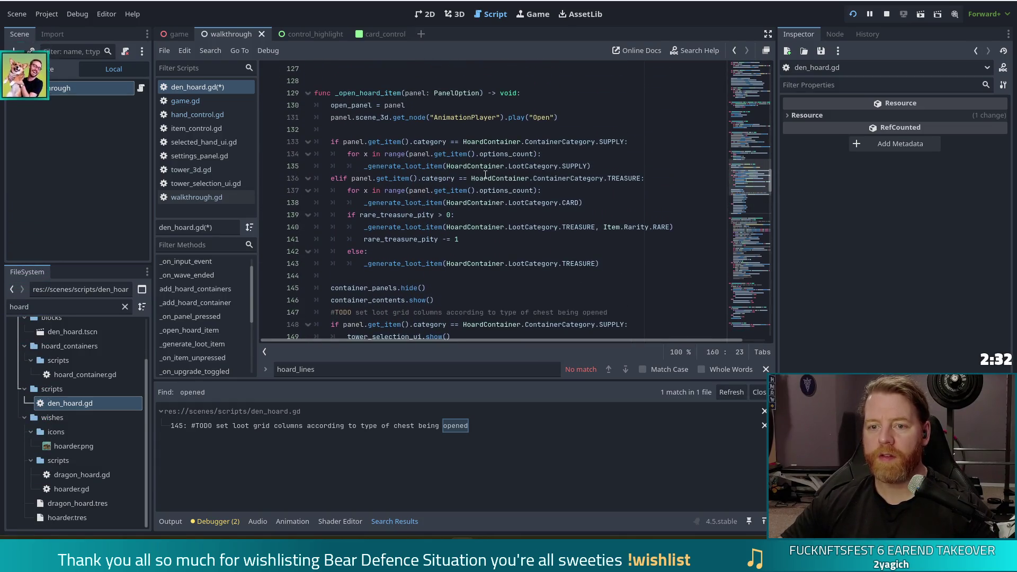
pyautogui.moveTo(471, 173)
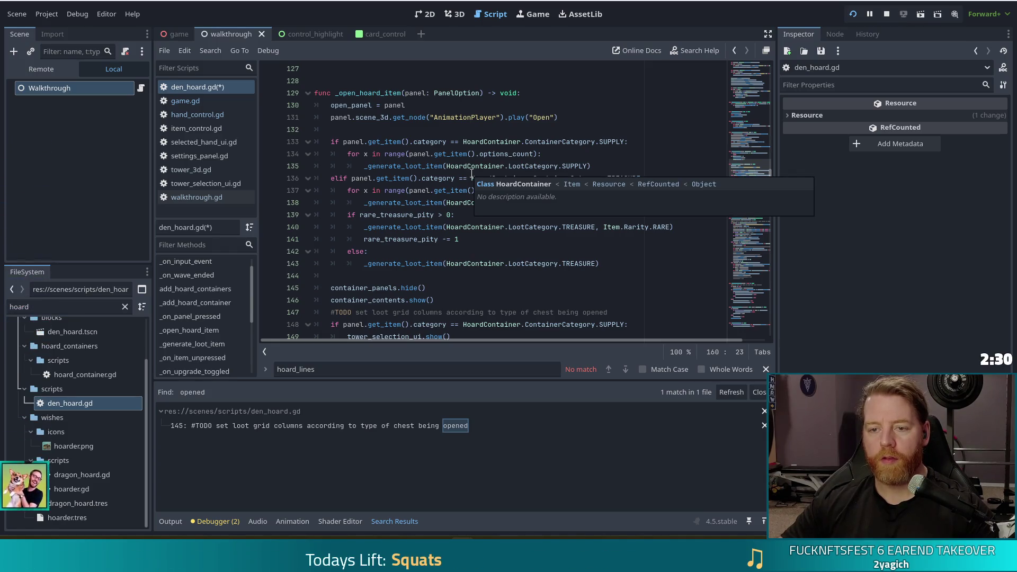
pyautogui.doubleClick(384, 141)
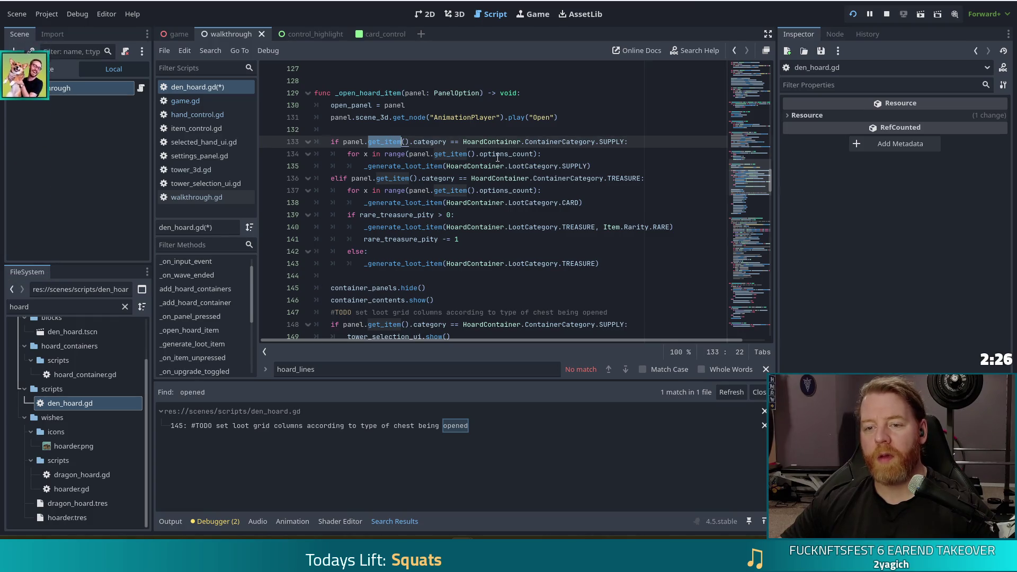
pyautogui.scroll(-5, 489, 217)
pyautogui.scroll(-1, 489, 217)
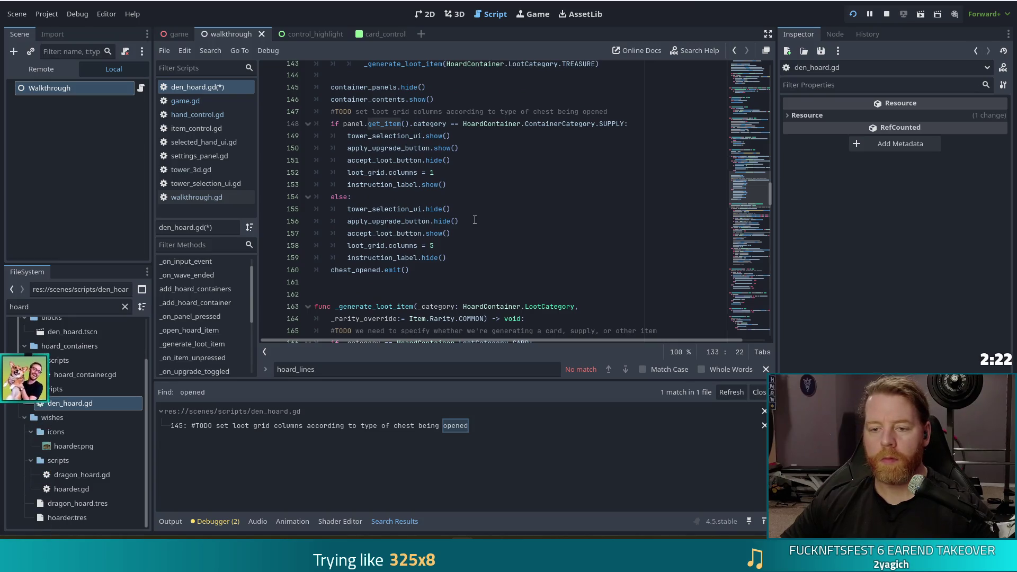
pyautogui.scroll(6, 475, 220)
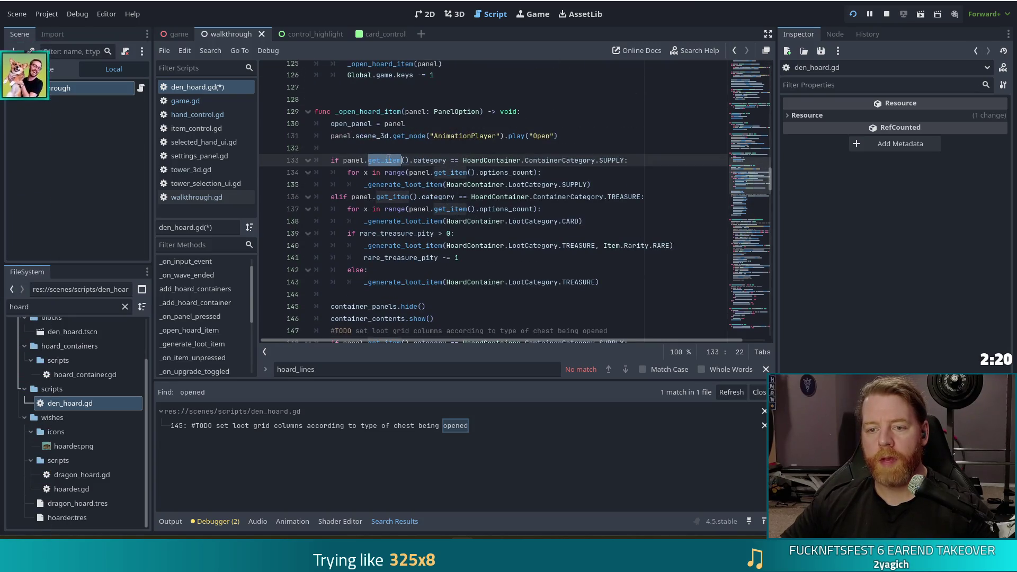
pyautogui.tripleClick(371, 162)
pyautogui.doubleClick(371, 162)
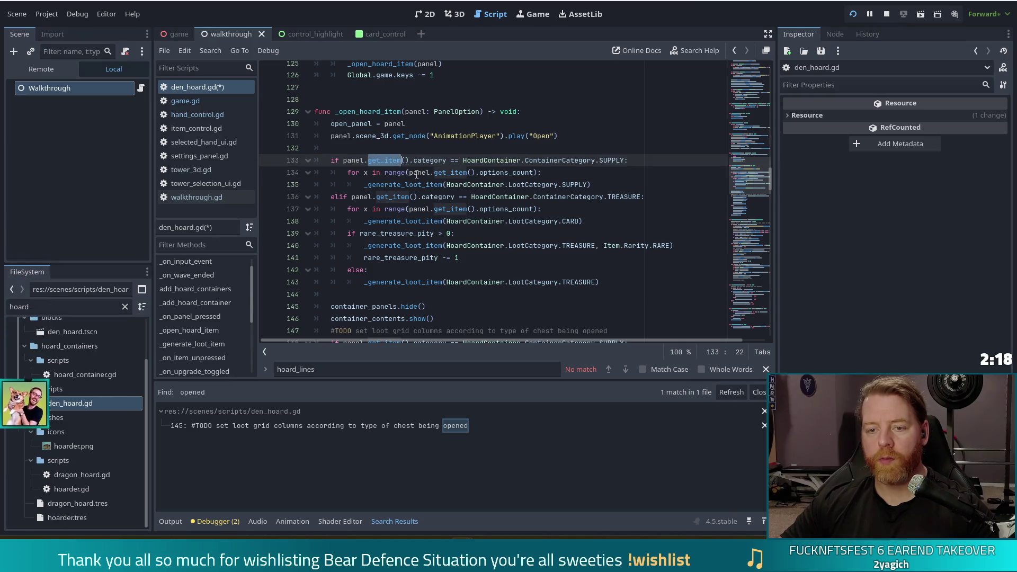
pyautogui.click(393, 161)
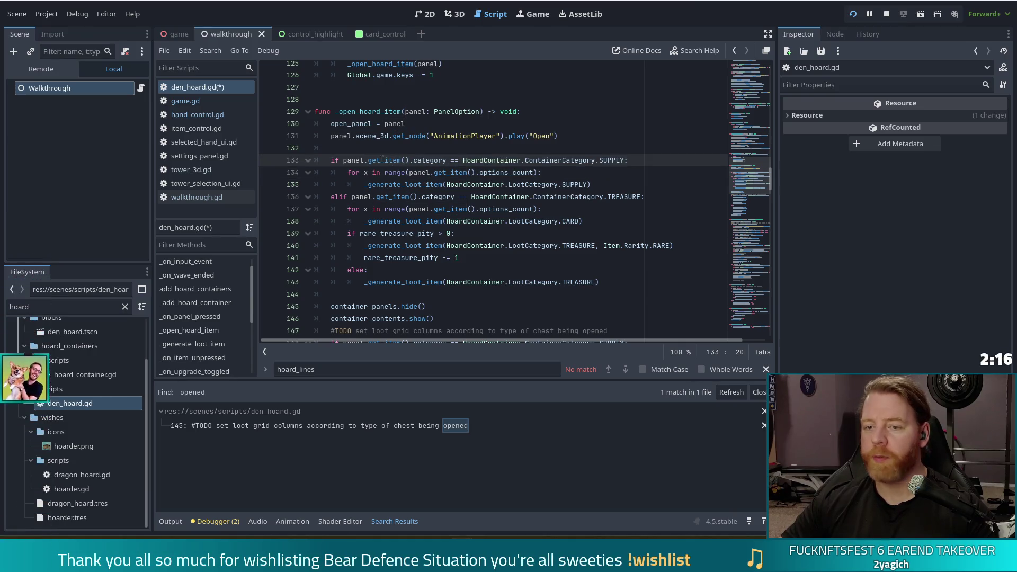
pyautogui.doubleClick(391, 160)
pyautogui.click(418, 234)
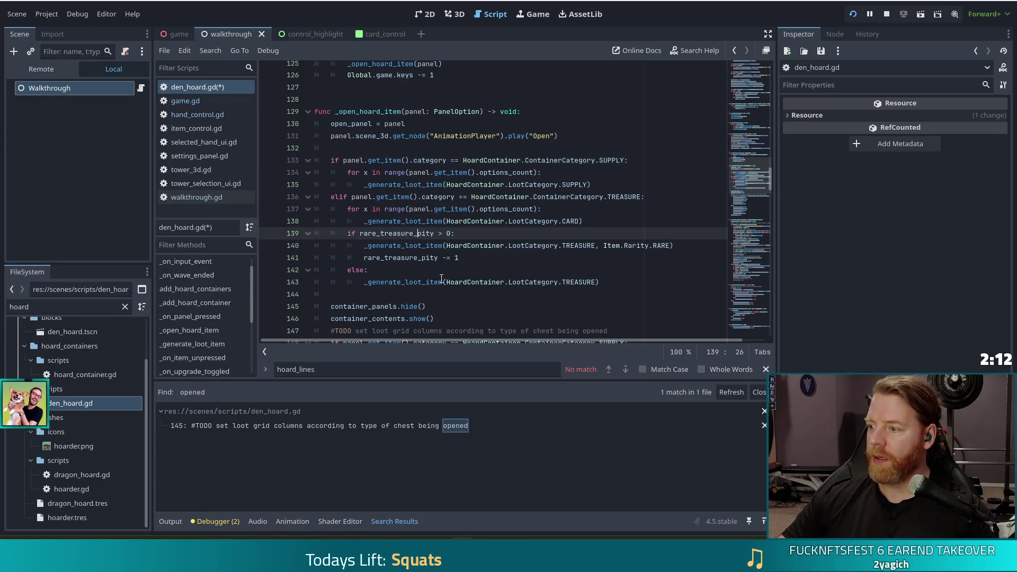
pyautogui.moveTo(442, 279)
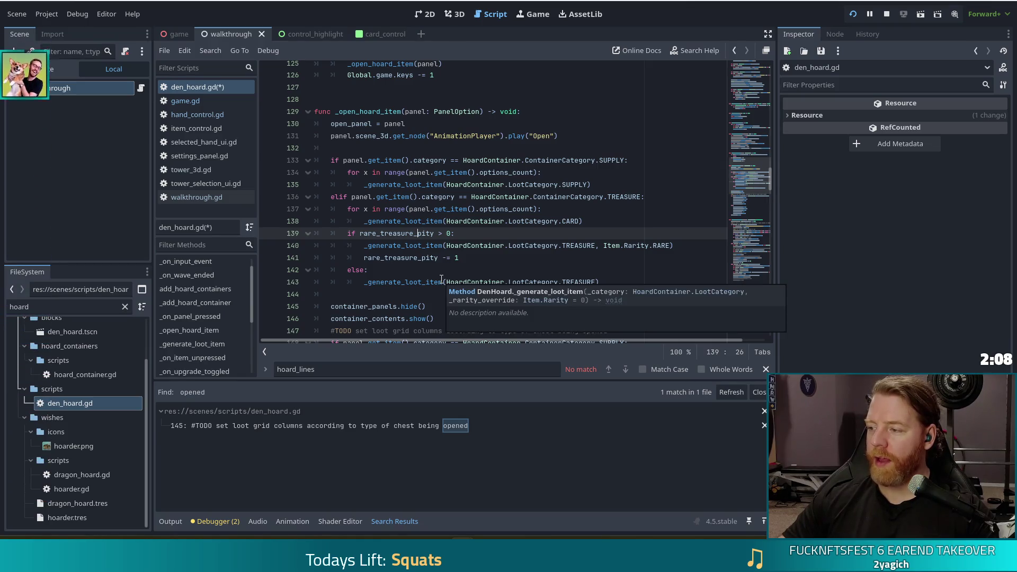
pyautogui.scroll(-1, 421, 244)
pyautogui.scroll(-5, 421, 244)
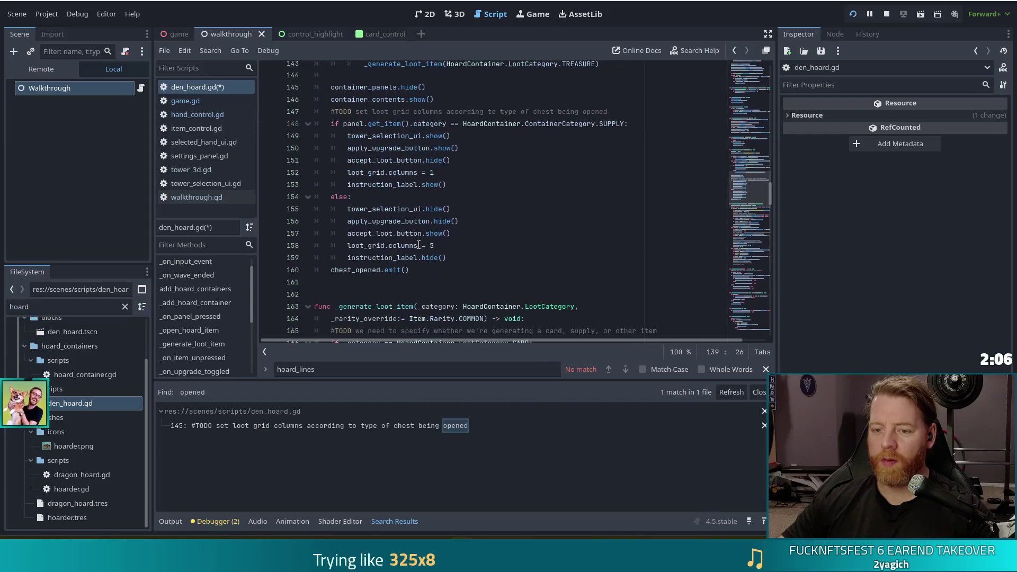
pyautogui.click(418, 268)
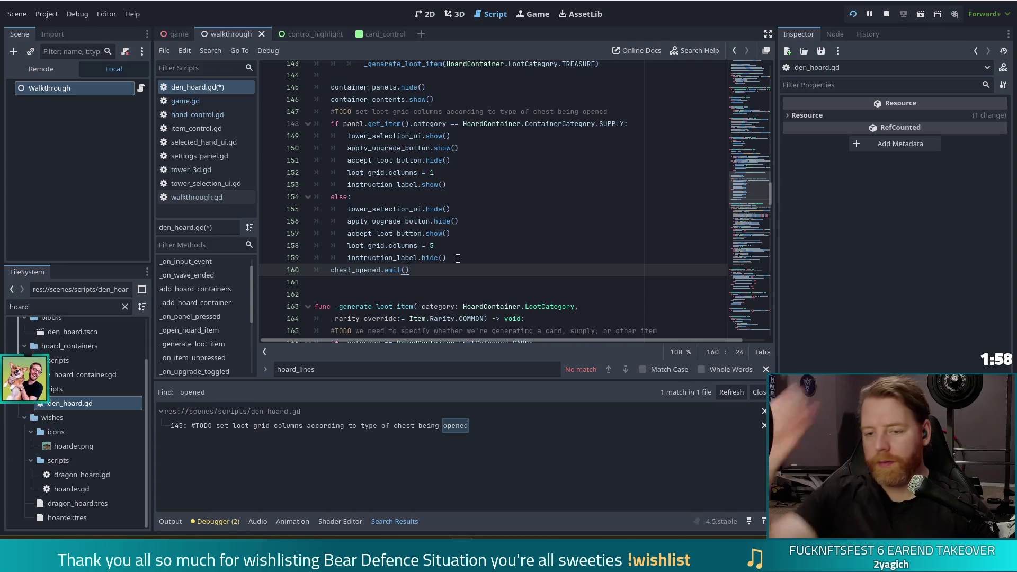
pyautogui.press('Left')
pyautogui.press('Left')
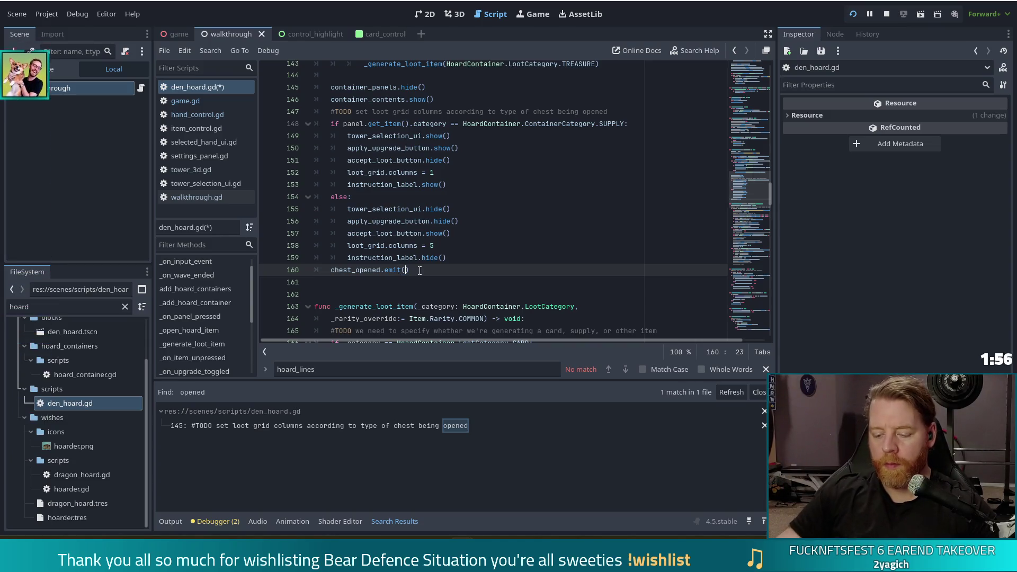
# Pass panel.get_item() into chest_opened.emit() on line 160 and save den_hoard.gd
pyautogui.press('Right')
pyautogui.write('panel.')
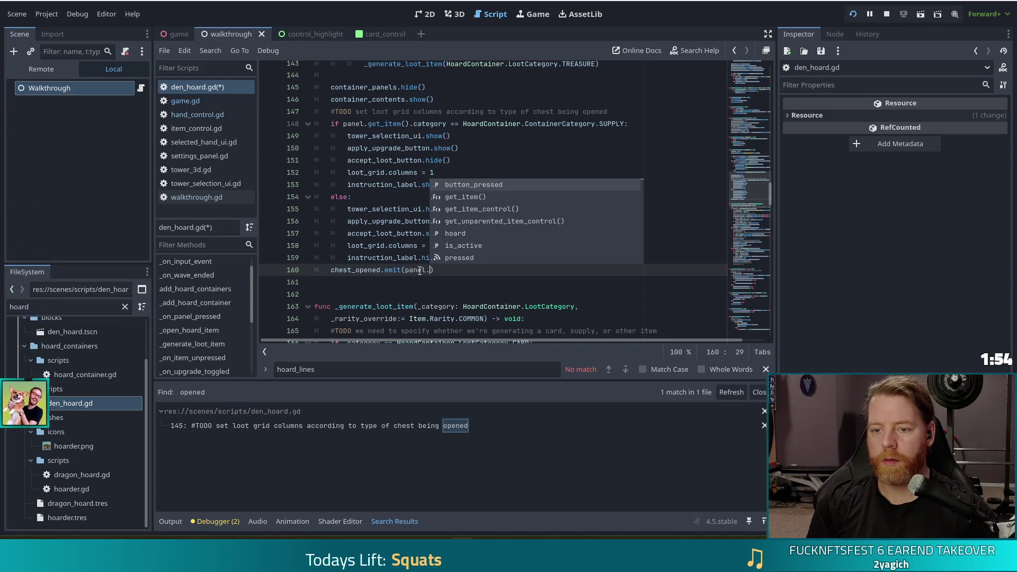
pyautogui.write('ge')
pyautogui.press('Return')
pyautogui.hotkey('ctrl', 's')
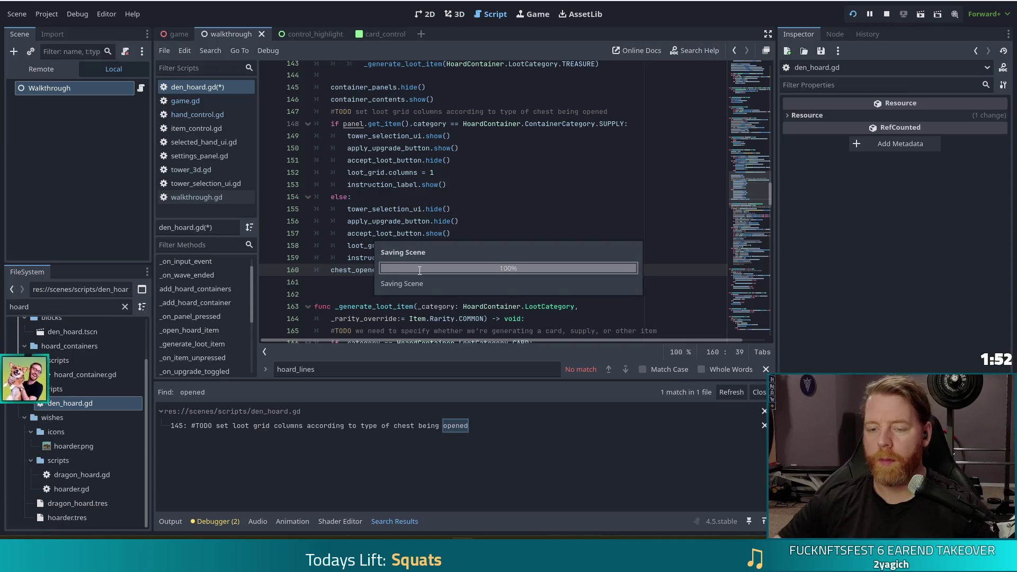
# Recheck the emit on line 160, then switch to walkthrough.gd
pyautogui.scroll(9, 487, 229)
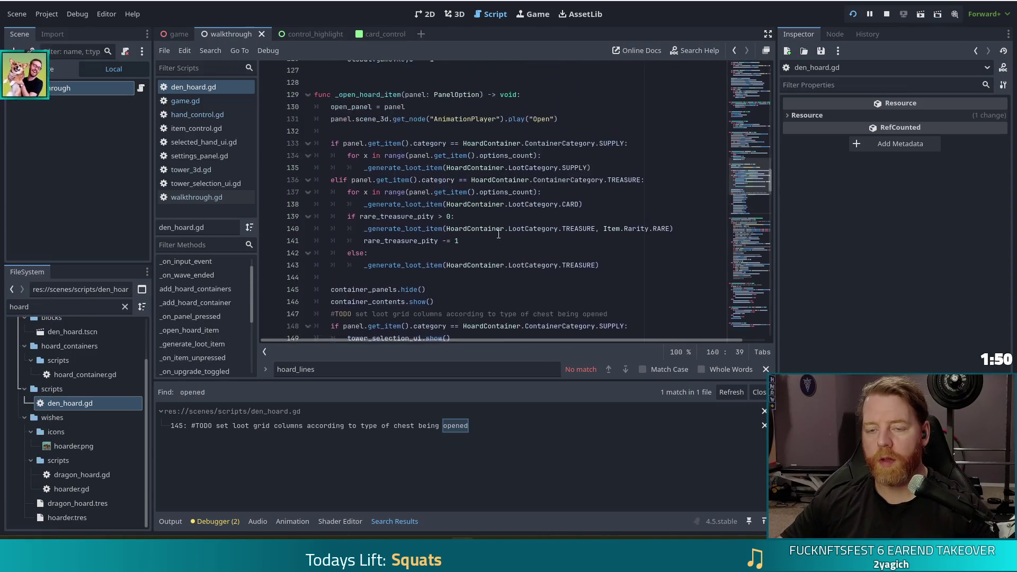
pyautogui.scroll(-11, 477, 223)
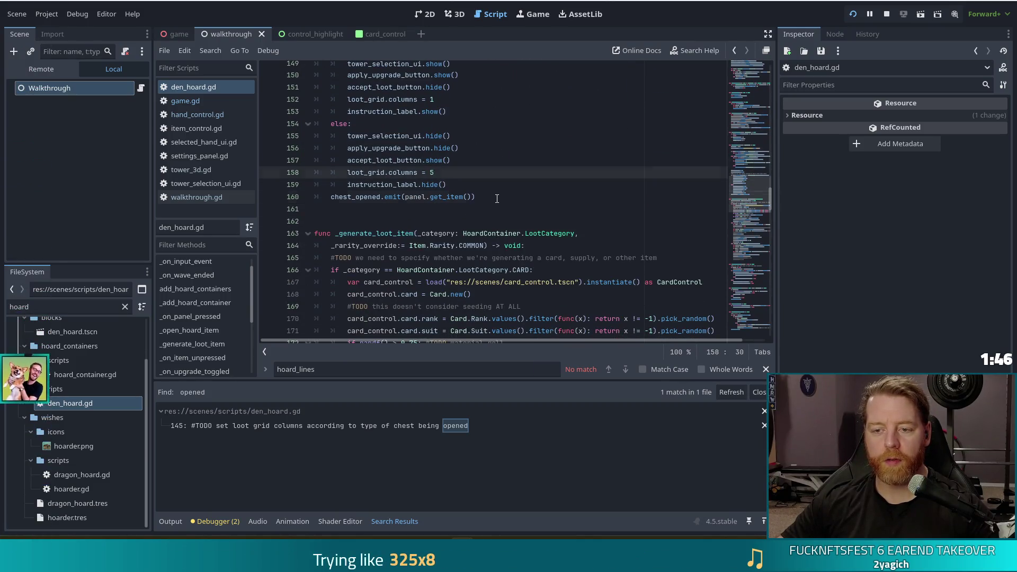
pyautogui.click(498, 200)
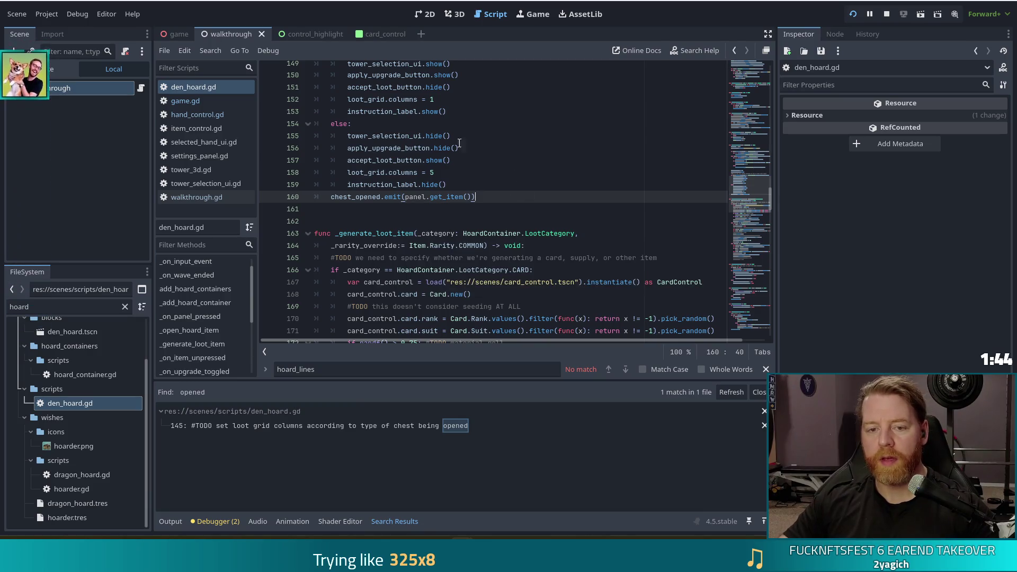
pyautogui.click(210, 198)
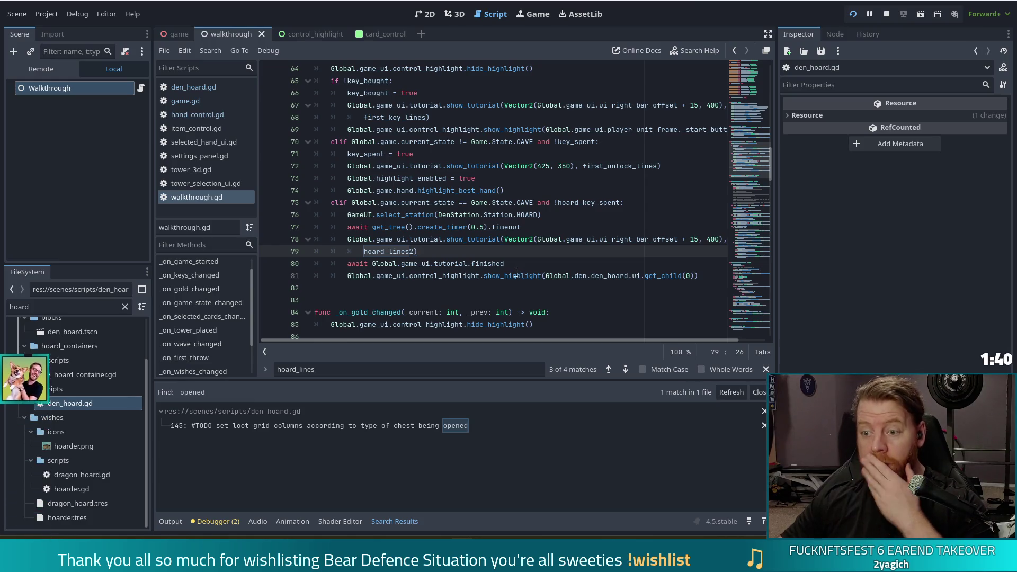
pyautogui.click(667, 275)
pyautogui.click(700, 276)
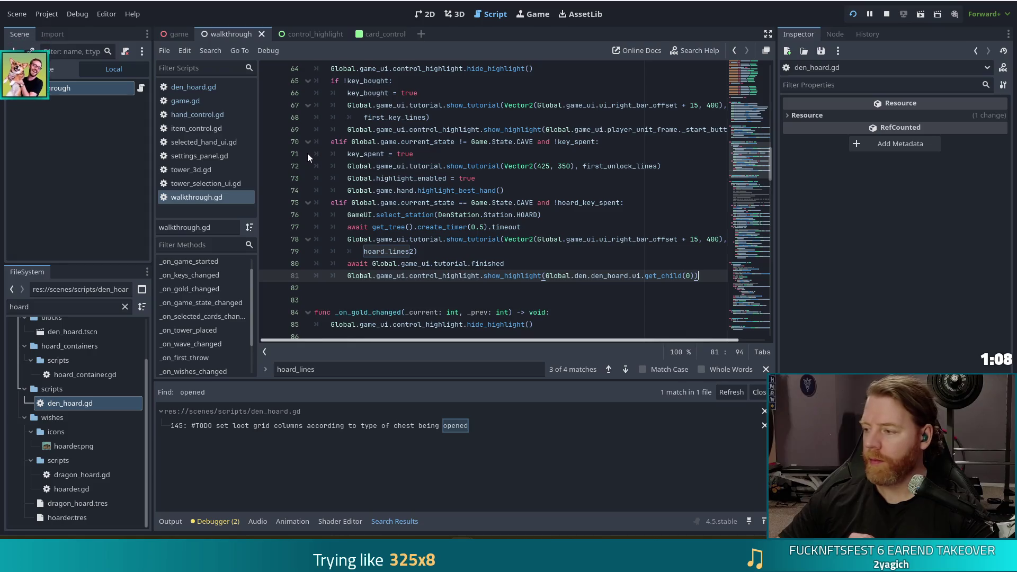
pyautogui.moveTo(405, 227)
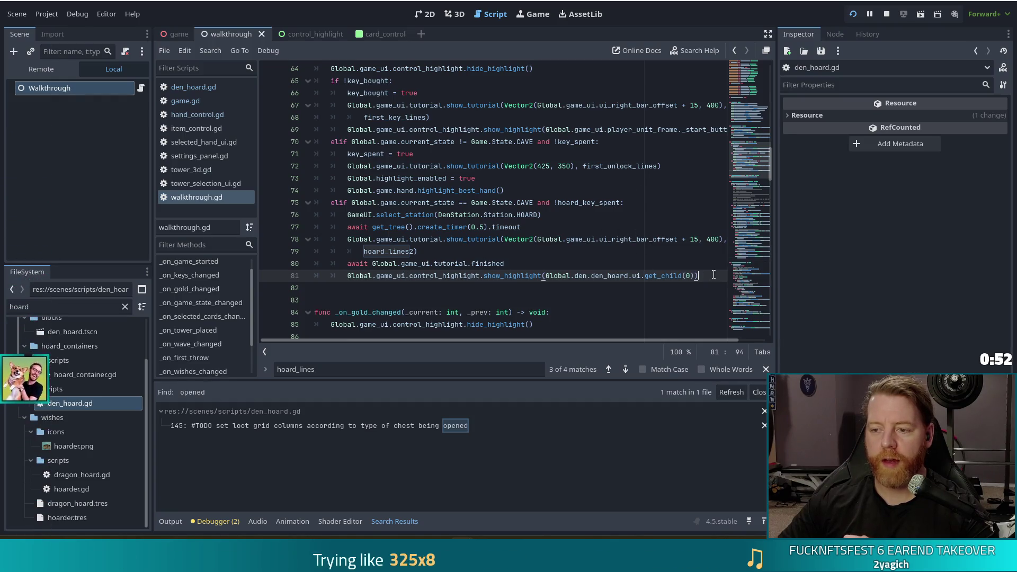
pyautogui.moveTo(751, 157); pyautogui.dragTo(761, 313)
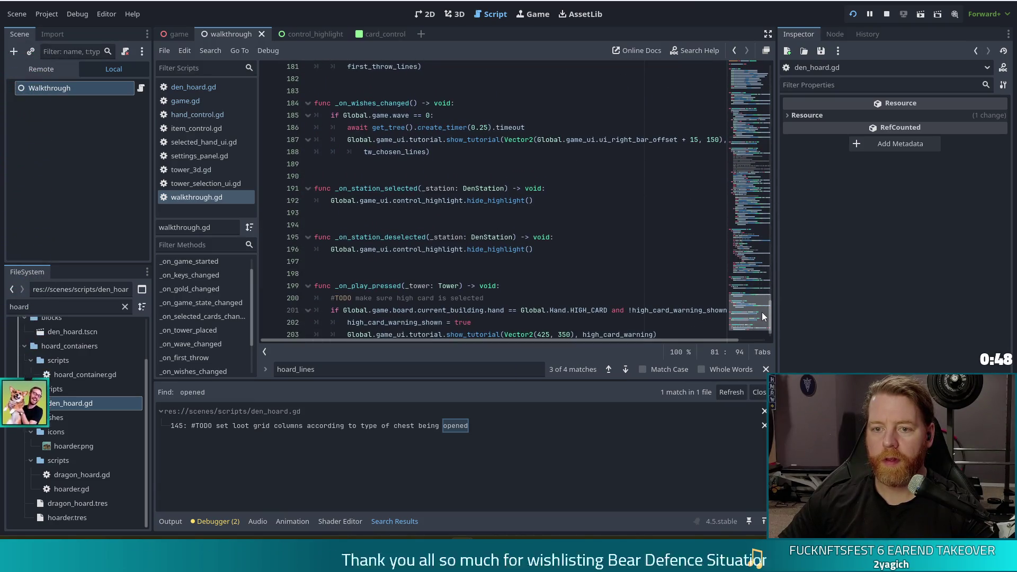
# Add blank lines after _on_wave_changed and type func _on_chest_opened() on line 179
pyautogui.scroll(5, 514, 206)
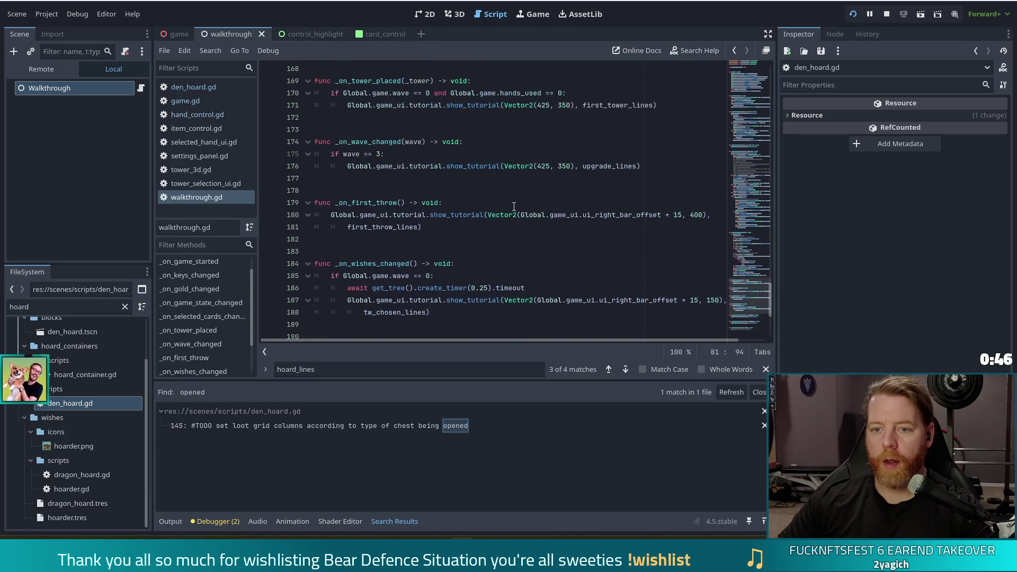
pyautogui.click(452, 228)
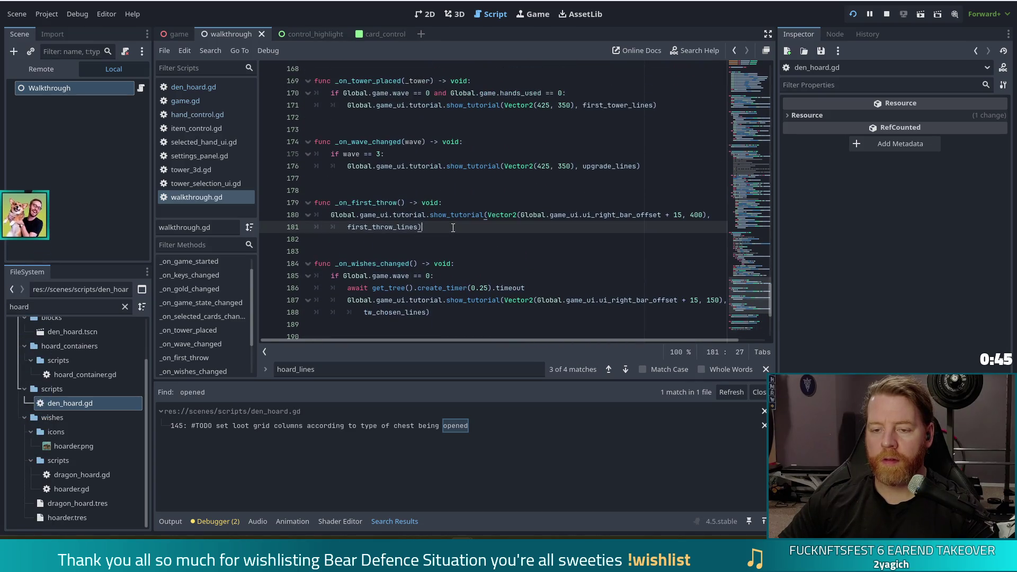
pyautogui.click(655, 172)
pyautogui.press('Return')
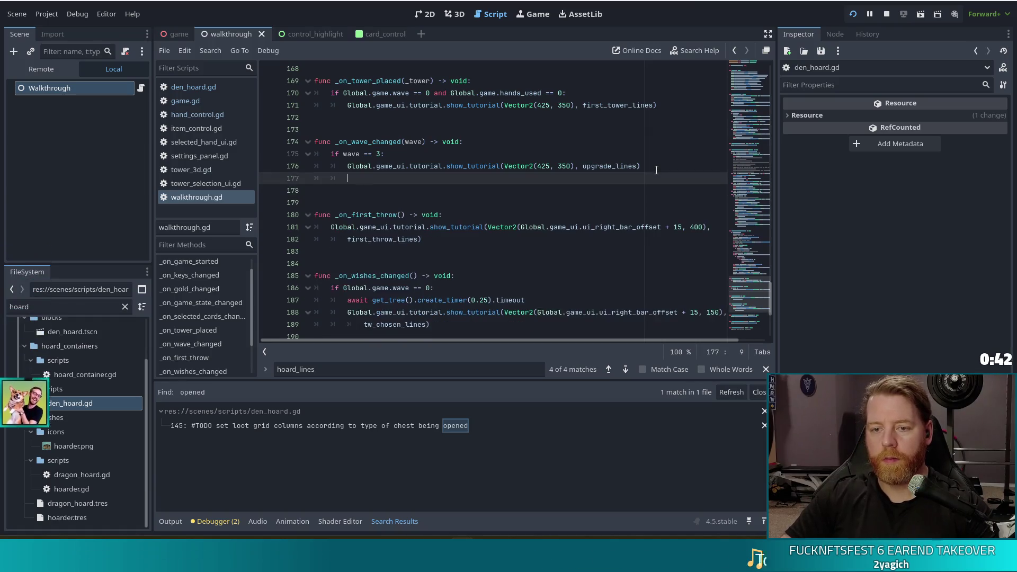
pyautogui.press('BackSpace')
pyautogui.press('BackSpace')
pyautogui.press('Return')
pyautogui.press('Return')
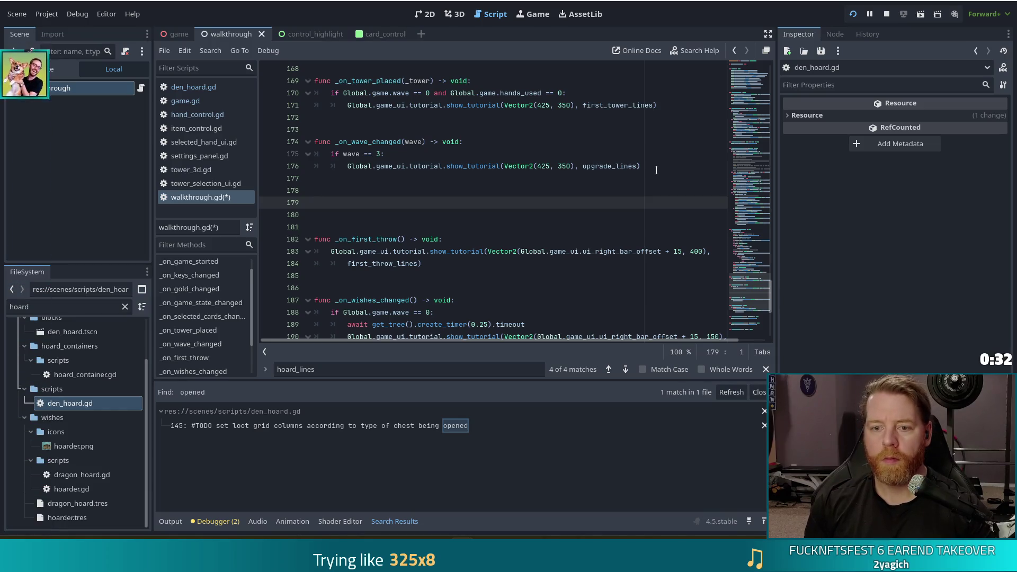
pyautogui.write('func')
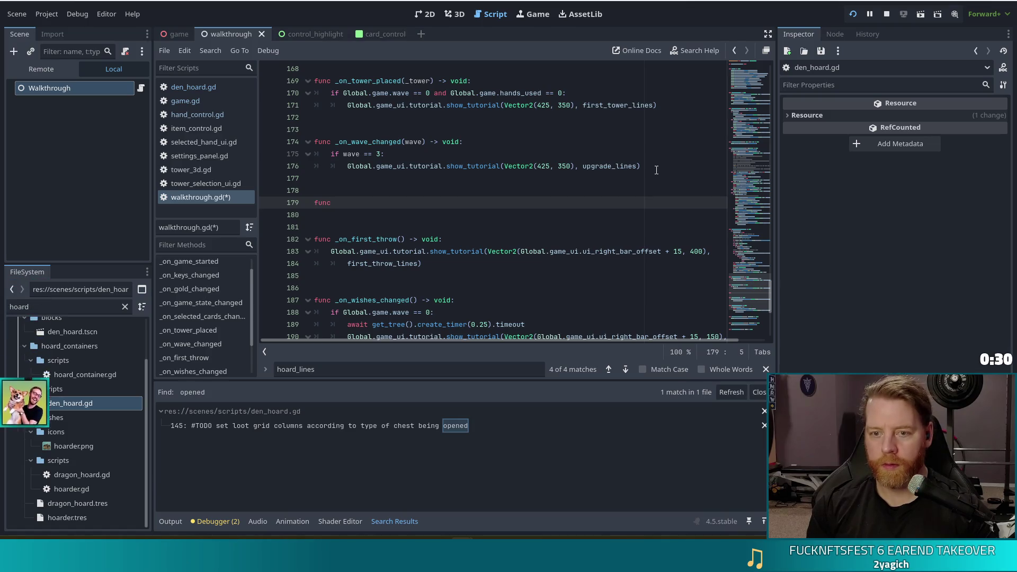
pyautogui.write(' _on_')
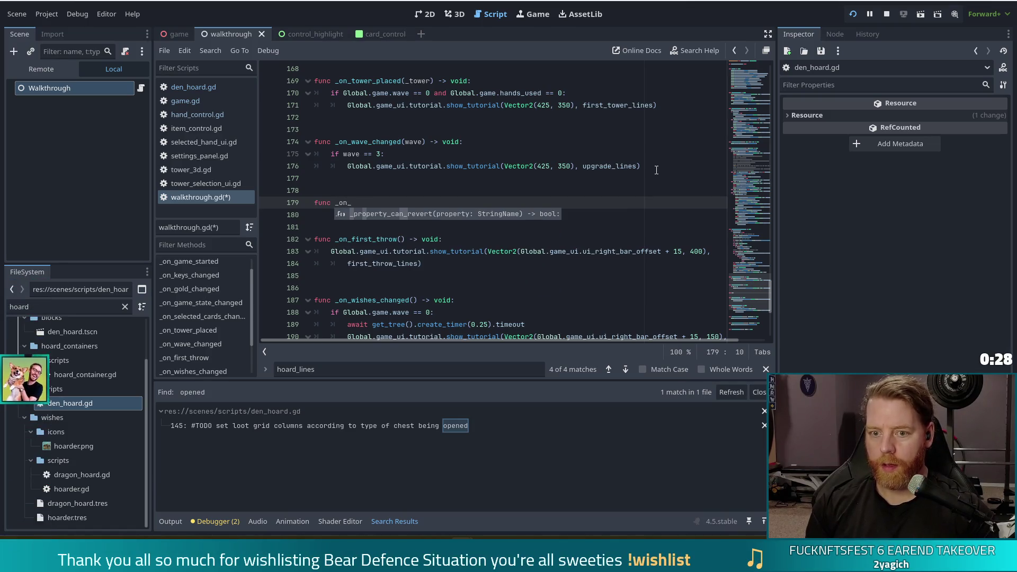
pyautogui.write('chest_opened(')
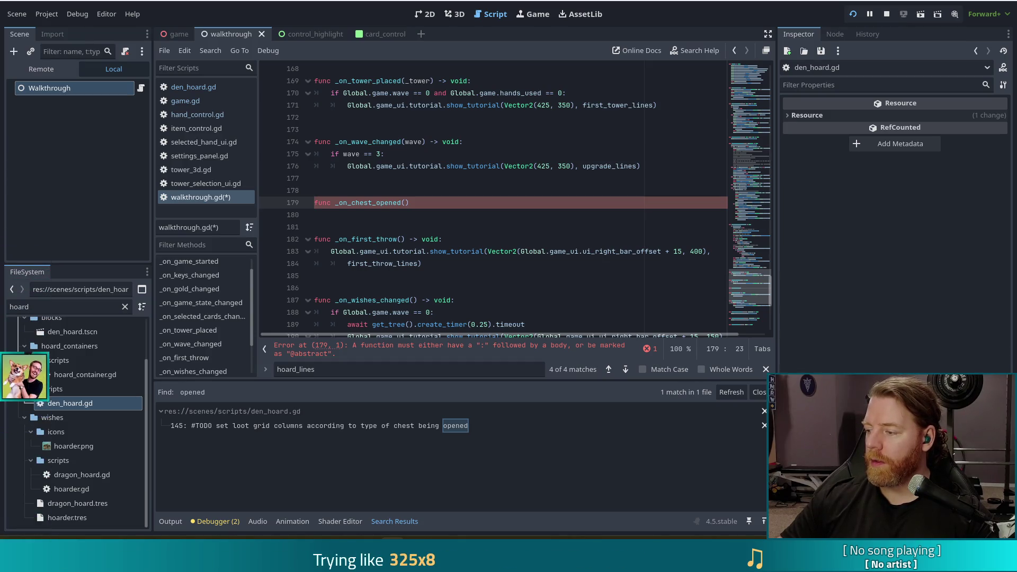
pyautogui.press('XF86AudioLowerVolume')
pyautogui.press('XF86AudioRaiseVolume')
pyautogui.press('XF86AudioRaiseVolume')
pyautogui.press('XF86AudioRaiseVolume')
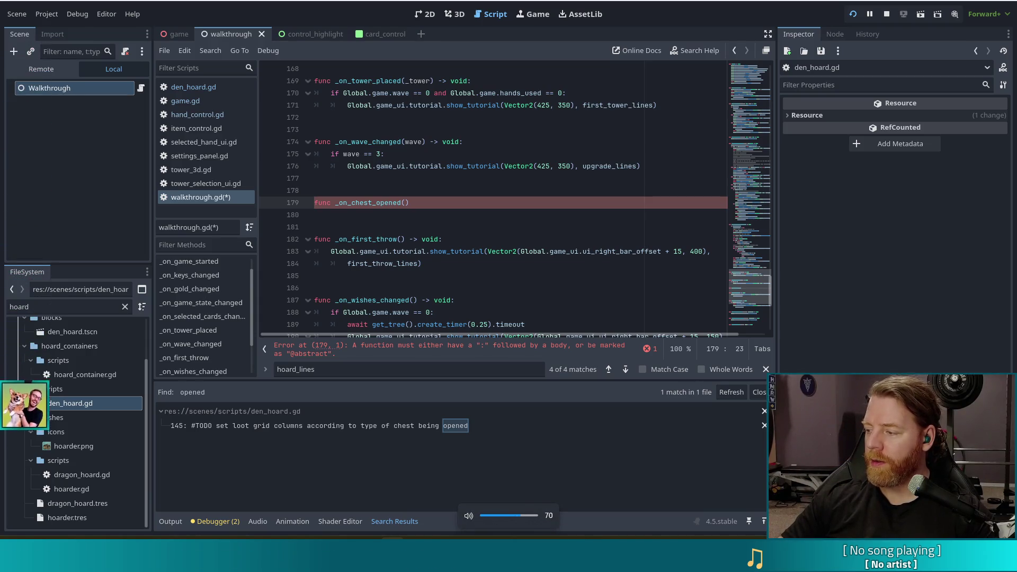